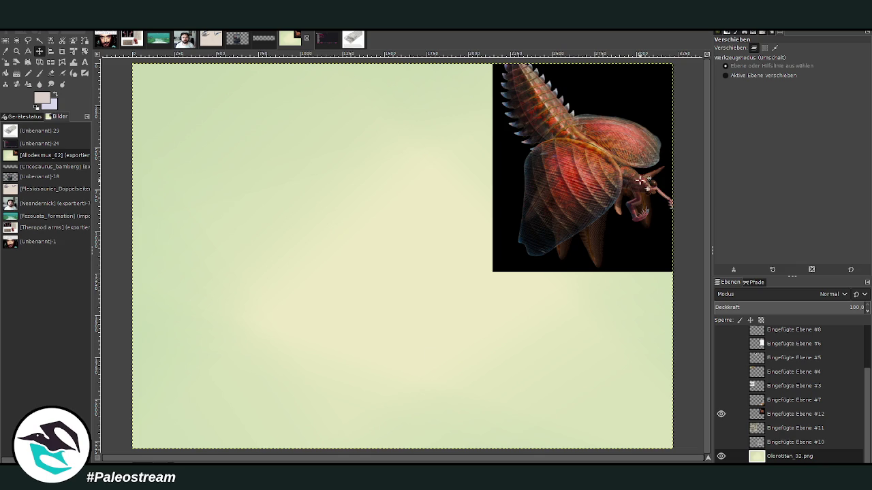
Zoom in and out until the whole canvas fits in the view.
{"action": "left_click", "coordinate": [18, 51]}
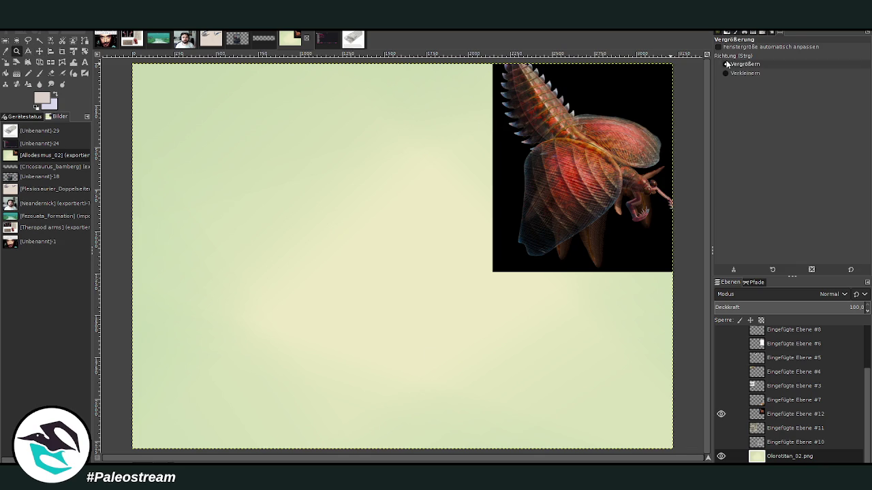
{"action": "left_click_drag", "start_coordinate": [490, 66], "coordinate": [664, 261]}
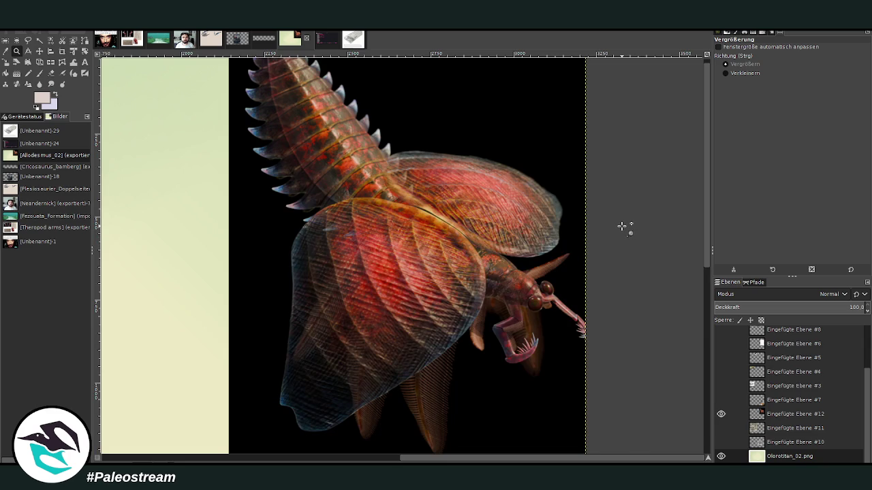
{"action": "left_click", "coordinate": [725, 72]}
{"action": "left_click", "coordinate": [624, 155]}
{"action": "left_click", "coordinate": [725, 64]}
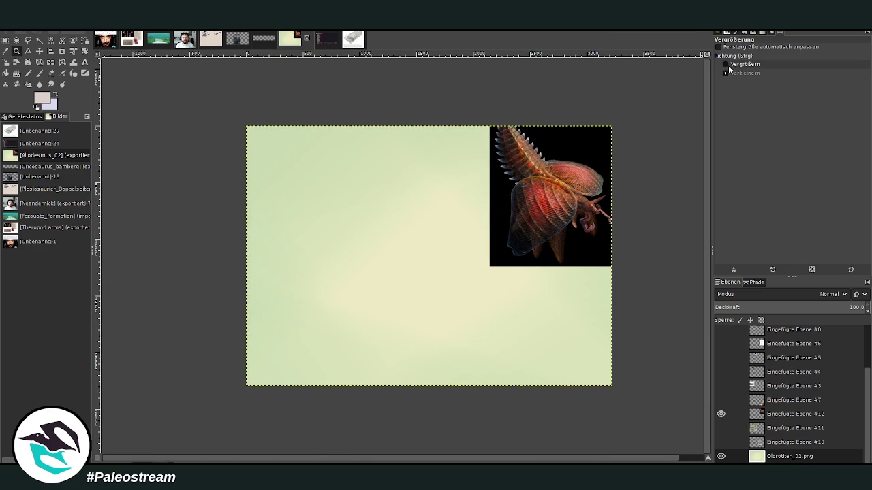
{"action": "left_click_drag", "start_coordinate": [243, 118], "coordinate": [616, 393]}
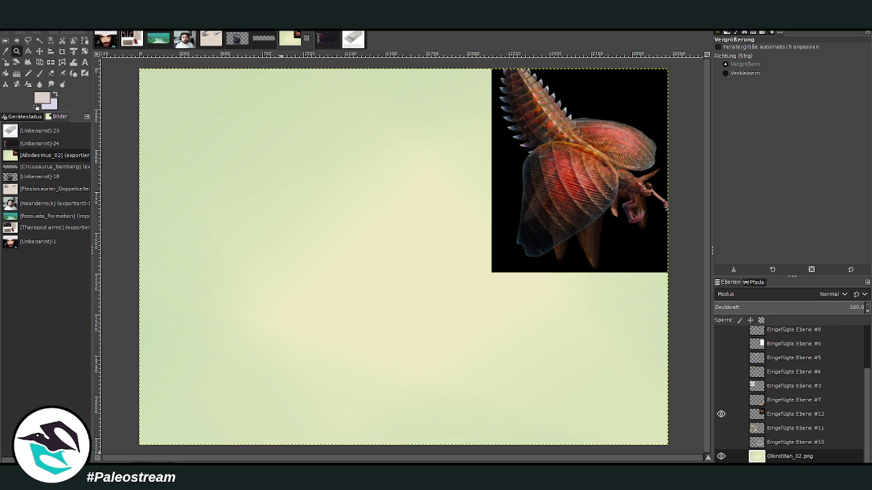
{"action": "left_click_drag", "start_coordinate": [298, 455], "coordinate": [299, 457]}
{"action": "mouse_move", "coordinate": [138, 67]}
{"action": "left_mouse_down"}
{"action": "mouse_move", "coordinate": [651, 443]}
{"action": "mouse_move", "coordinate": [676, 449]}
{"action": "left_mouse_up"}
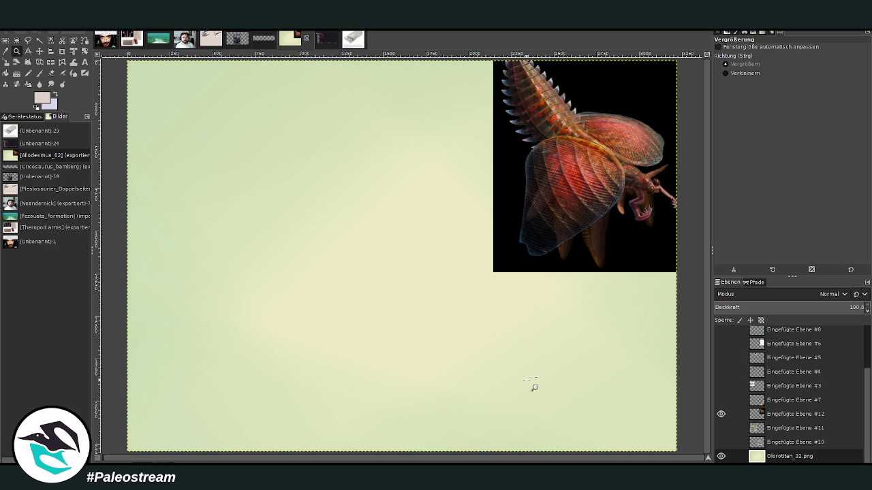
{"action": "key", "text": "m"}
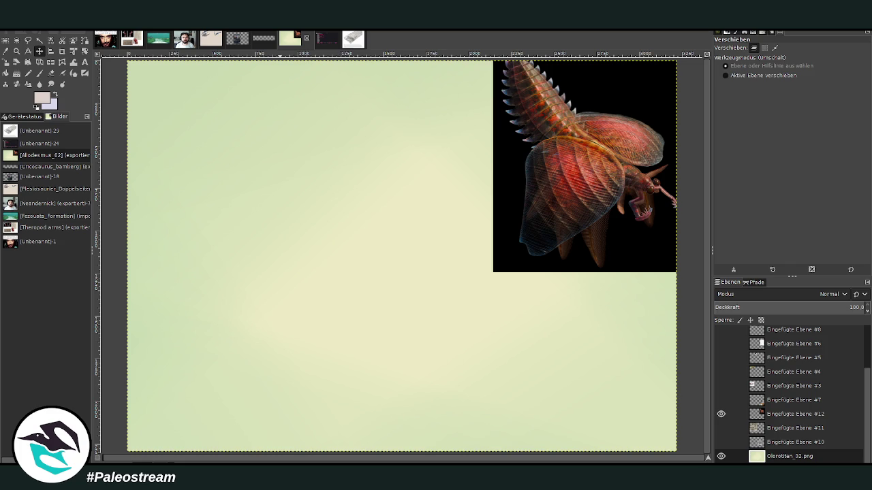
Zoom the canvas to fill the window and add a transparent layer named Ebene.
{"action": "left_click", "coordinate": [16, 51]}
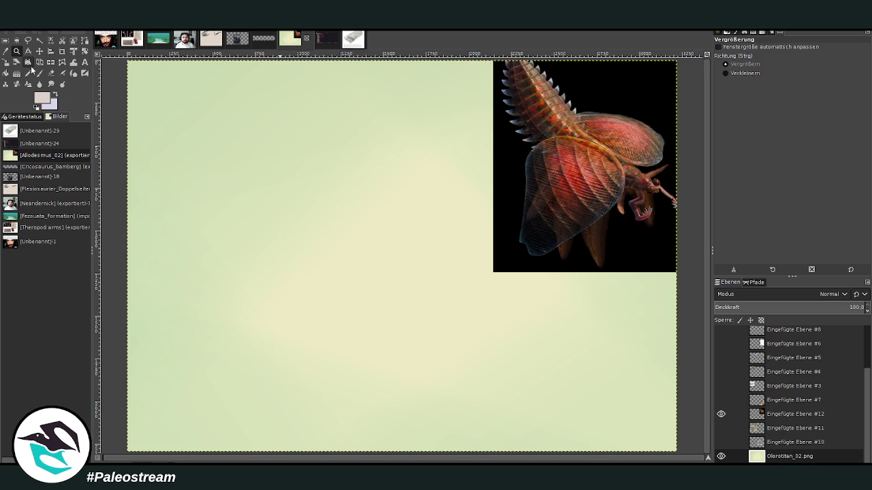
{"action": "left_click_drag", "start_coordinate": [241, 71], "coordinate": [574, 392]}
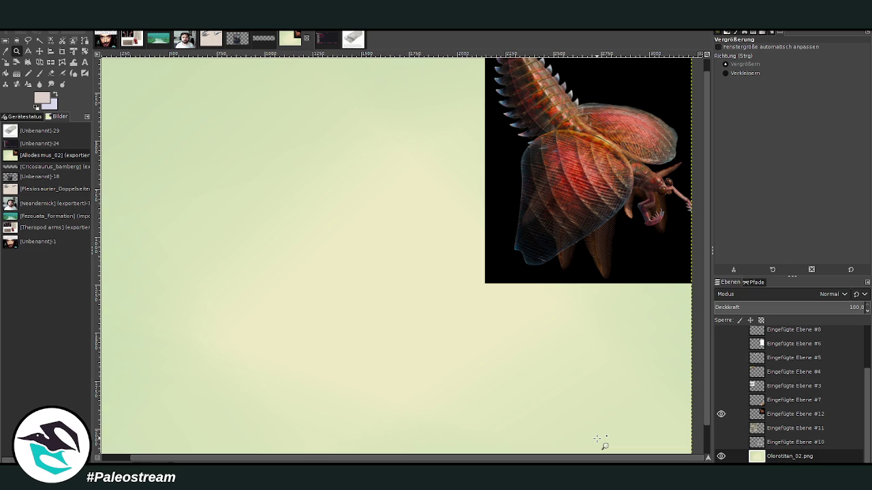
{"action": "left_click", "coordinate": [810, 461]}
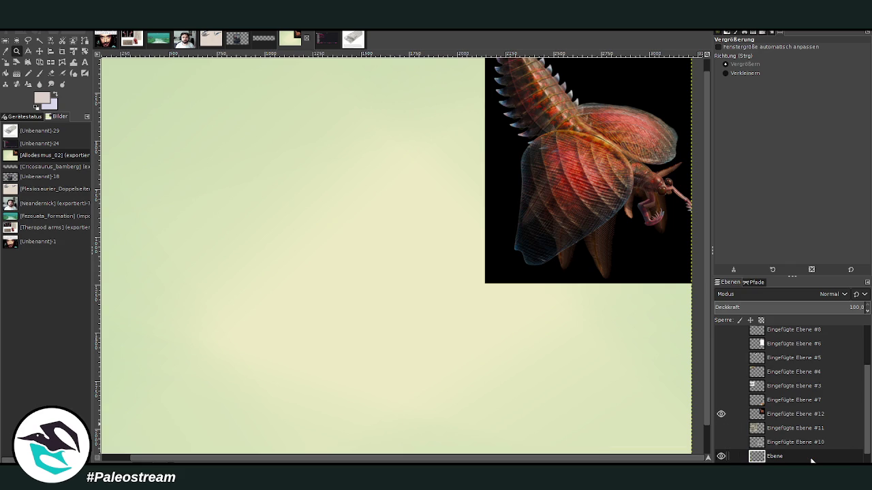
Set the Chalk paintbrush to default colours, size 35 and opacity 71.3.
{"action": "key", "text": "p"}
{"action": "key", "text": "d"}
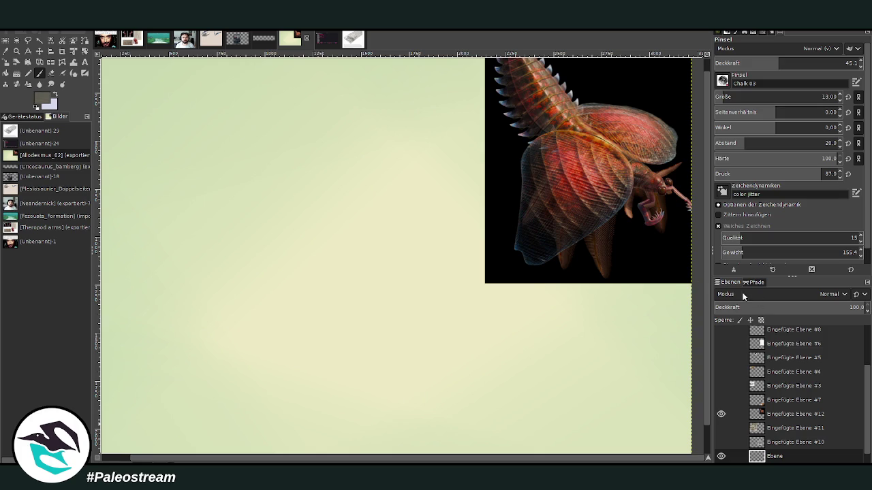
{"action": "left_click", "coordinate": [821, 96]}
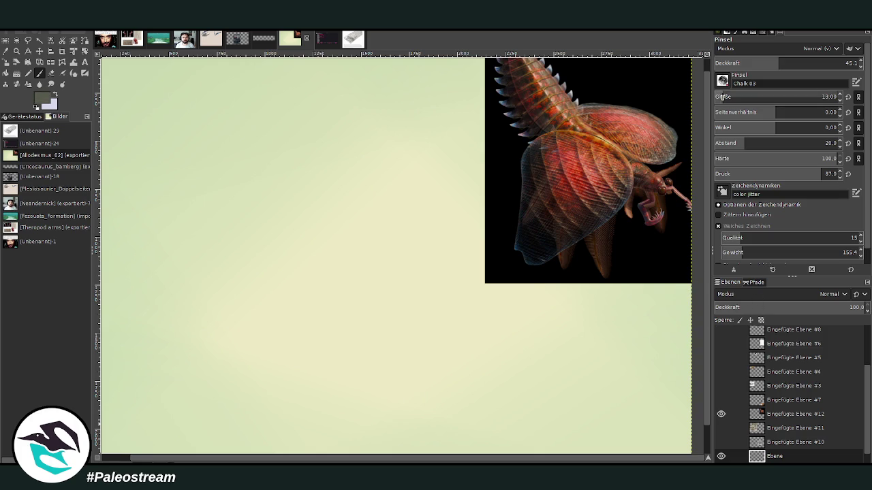
{"action": "type", "text": "18"}
{"action": "left_click", "coordinate": [774, 65]}
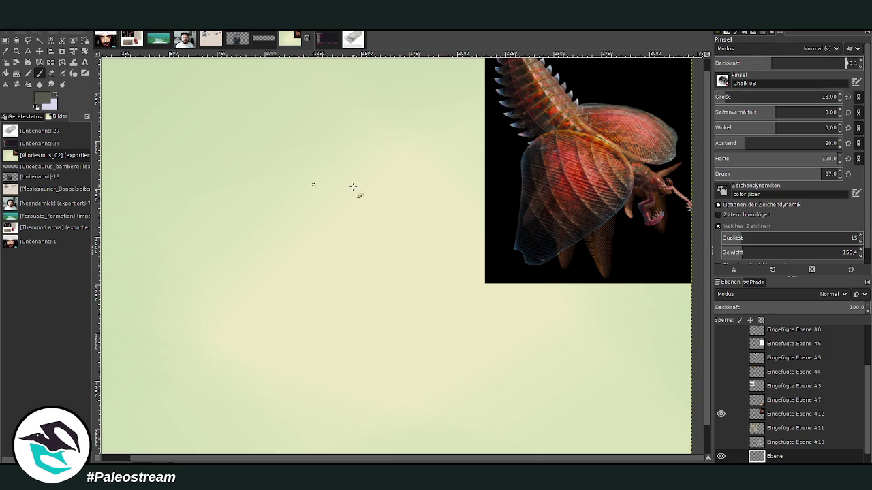
{"action": "left_click_drag", "start_coordinate": [332, 237], "coordinate": [296, 230]}
{"action": "left_click_drag", "start_coordinate": [727, 98], "coordinate": [838, 99]}
{"action": "left_click", "coordinate": [818, 63]}
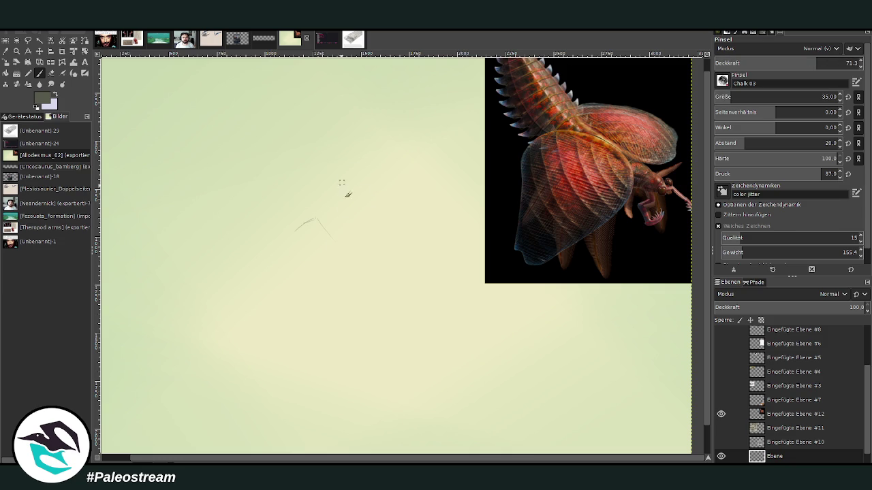
Sketch the rough chalk outline of two joined lobes left of the canvas centre.
{"action": "mouse_move", "coordinate": [298, 224]}
{"action": "left_mouse_down"}
{"action": "mouse_move", "coordinate": [326, 217]}
{"action": "mouse_move", "coordinate": [333, 198]}
{"action": "mouse_move", "coordinate": [365, 187]}
{"action": "left_mouse_up"}
{"action": "left_click_drag", "start_coordinate": [303, 219], "coordinate": [276, 249]}
{"action": "left_click_drag", "start_coordinate": [340, 195], "coordinate": [368, 186]}
{"action": "mouse_move", "coordinate": [311, 218]}
{"action": "left_mouse_down"}
{"action": "mouse_move", "coordinate": [265, 268]}
{"action": "mouse_move", "coordinate": [314, 273]}
{"action": "mouse_move", "coordinate": [343, 242]}
{"action": "left_mouse_up"}
{"action": "mouse_move", "coordinate": [340, 196]}
{"action": "left_mouse_down"}
{"action": "mouse_move", "coordinate": [380, 181]}
{"action": "mouse_move", "coordinate": [389, 188]}
{"action": "mouse_move", "coordinate": [382, 224]}
{"action": "mouse_move", "coordinate": [355, 243]}
{"action": "mouse_move", "coordinate": [372, 244]}
{"action": "mouse_move", "coordinate": [403, 193]}
{"action": "mouse_move", "coordinate": [392, 179]}
{"action": "left_mouse_up"}
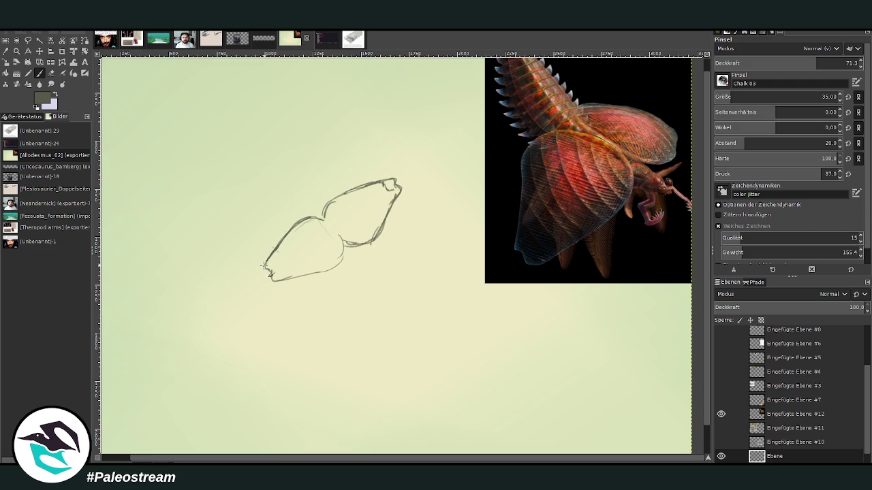
{"action": "mouse_move", "coordinate": [271, 275]}
{"action": "left_mouse_down"}
{"action": "mouse_move", "coordinate": [323, 284]}
{"action": "mouse_move", "coordinate": [344, 253]}
{"action": "mouse_move", "coordinate": [340, 232]}
{"action": "left_mouse_up"}
Erase stray marks where the lobes meet with a size 78 eraser.
{"action": "left_click", "coordinate": [53, 73]}
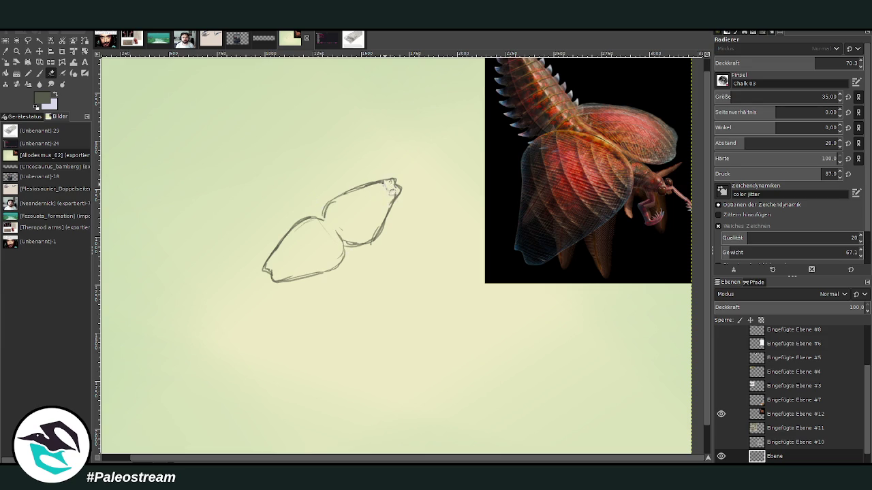
{"action": "left_click", "coordinate": [837, 62]}
{"action": "left_click", "coordinate": [822, 97]}
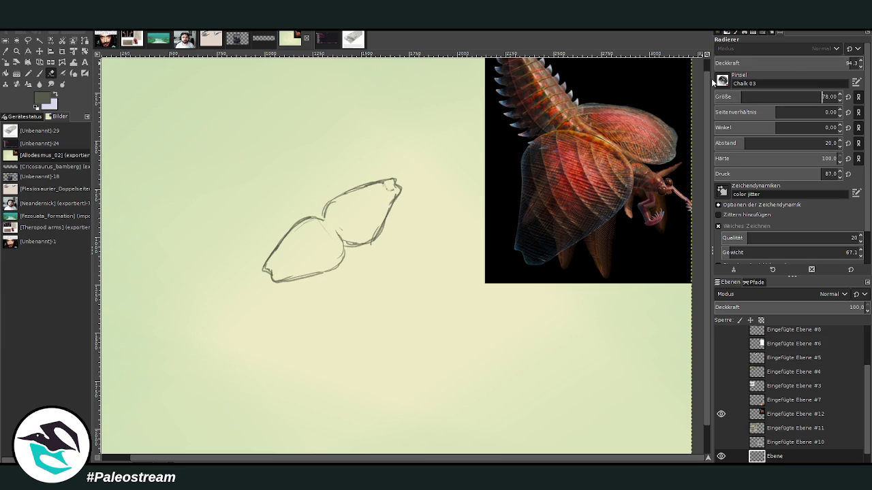
{"action": "mouse_move", "coordinate": [384, 201]}
{"action": "left_mouse_down"}
{"action": "mouse_move", "coordinate": [371, 192]}
{"action": "mouse_move", "coordinate": [340, 227]}
{"action": "mouse_move", "coordinate": [379, 245]}
{"action": "mouse_move", "coordinate": [339, 237]}
{"action": "mouse_move", "coordinate": [344, 246]}
{"action": "mouse_move", "coordinate": [337, 235]}
{"action": "mouse_move", "coordinate": [344, 264]}
{"action": "mouse_move", "coordinate": [337, 235]}
{"action": "mouse_move", "coordinate": [318, 218]}
{"action": "mouse_move", "coordinate": [339, 213]}
{"action": "left_mouse_up"}
At brush size 57, add a small head mark and curved strokes below the lobe junction.
{"action": "left_click", "coordinate": [39, 73]}
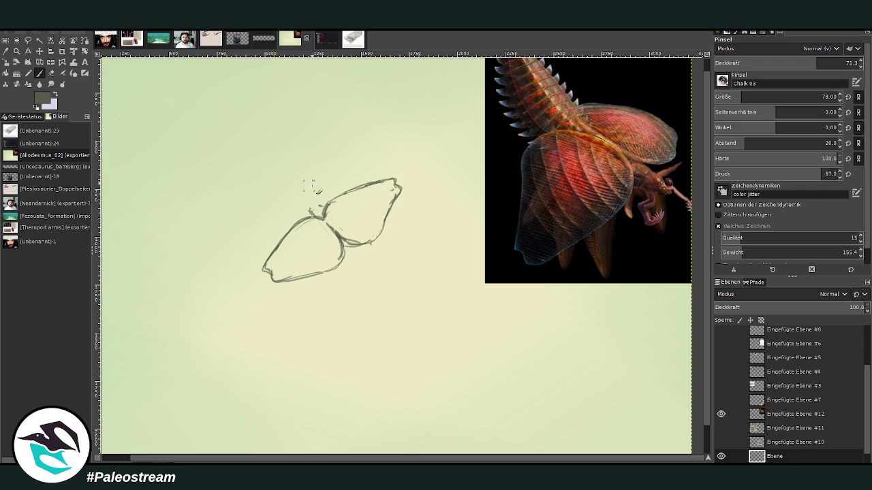
{"action": "left_click_drag", "start_coordinate": [739, 97], "coordinate": [726, 97]}
{"action": "left_click_drag", "start_coordinate": [305, 200], "coordinate": [312, 210]}
{"action": "left_click_drag", "start_coordinate": [342, 261], "coordinate": [359, 276]}
{"action": "left_click_drag", "start_coordinate": [359, 245], "coordinate": [372, 274]}
Move the creature reference layer slightly lower.
{"action": "scroll", "coordinate": [708, 249], "scroll_direction": "up", "scroll_amount": 1}
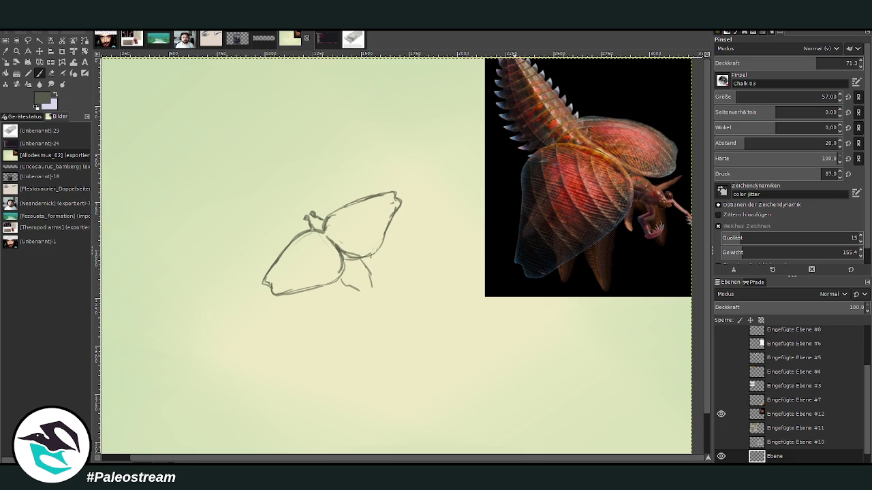
{"action": "left_click", "coordinate": [39, 51]}
{"action": "left_click_drag", "start_coordinate": [533, 195], "coordinate": [531, 210]}
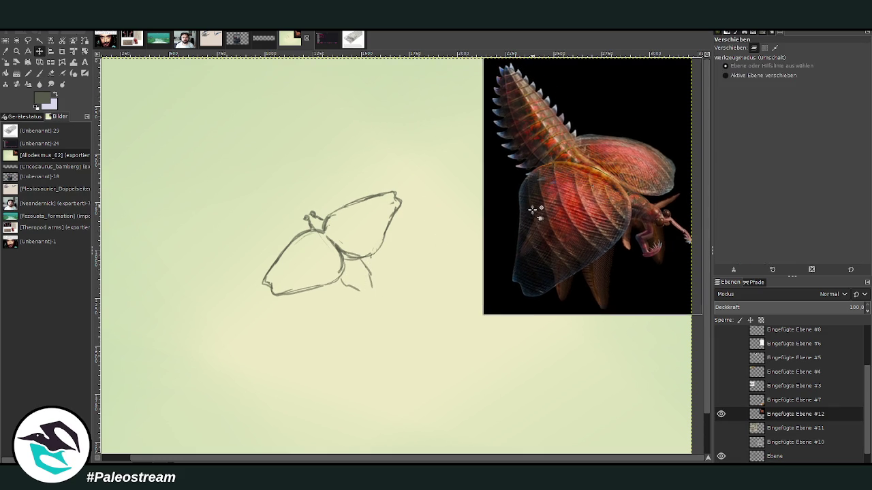
Outline the lower lobe, erase its right-side lines and redraw the edge.
{"action": "left_click", "coordinate": [39, 72]}
{"action": "left_click_drag", "start_coordinate": [338, 275], "coordinate": [370, 298]}
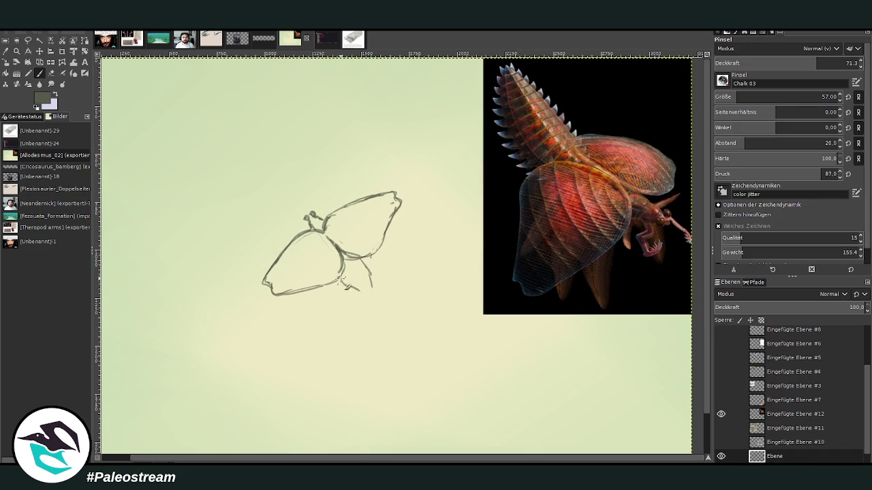
{"action": "mouse_move", "coordinate": [357, 257]}
{"action": "left_mouse_down"}
{"action": "mouse_move", "coordinate": [384, 294]}
{"action": "mouse_move", "coordinate": [380, 310]}
{"action": "mouse_move", "coordinate": [341, 277]}
{"action": "left_mouse_up"}
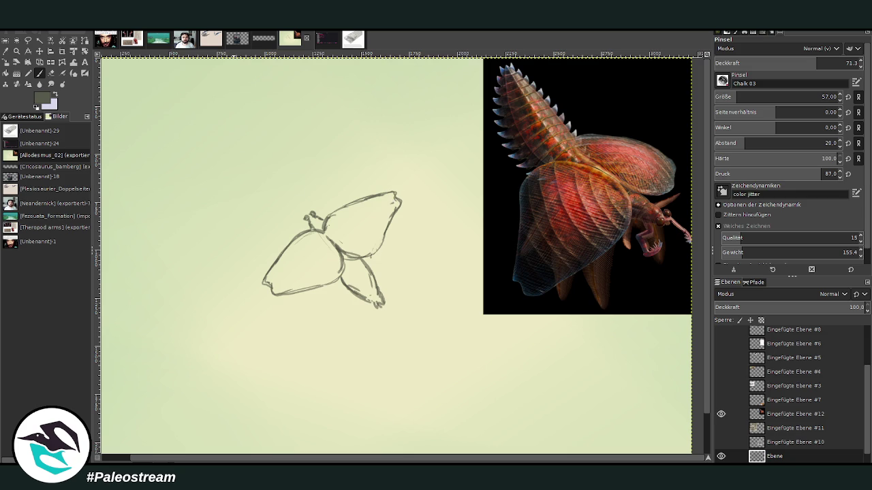
{"action": "left_click", "coordinate": [50, 73]}
{"action": "mouse_move", "coordinate": [372, 275]}
{"action": "left_mouse_down"}
{"action": "mouse_move", "coordinate": [385, 305]}
{"action": "mouse_move", "coordinate": [365, 299]}
{"action": "mouse_move", "coordinate": [389, 318]}
{"action": "mouse_move", "coordinate": [367, 277]}
{"action": "mouse_move", "coordinate": [347, 297]}
{"action": "mouse_move", "coordinate": [360, 302]}
{"action": "left_mouse_up"}
{"action": "key", "text": "p"}
{"action": "mouse_move", "coordinate": [368, 260]}
{"action": "left_mouse_down"}
{"action": "mouse_move", "coordinate": [384, 291]}
{"action": "mouse_move", "coordinate": [378, 310]}
{"action": "left_mouse_up"}
At opacity 56.2, outline the pointed lower-right lobe with its tip and a centre line.
{"action": "left_click", "coordinate": [793, 62]}
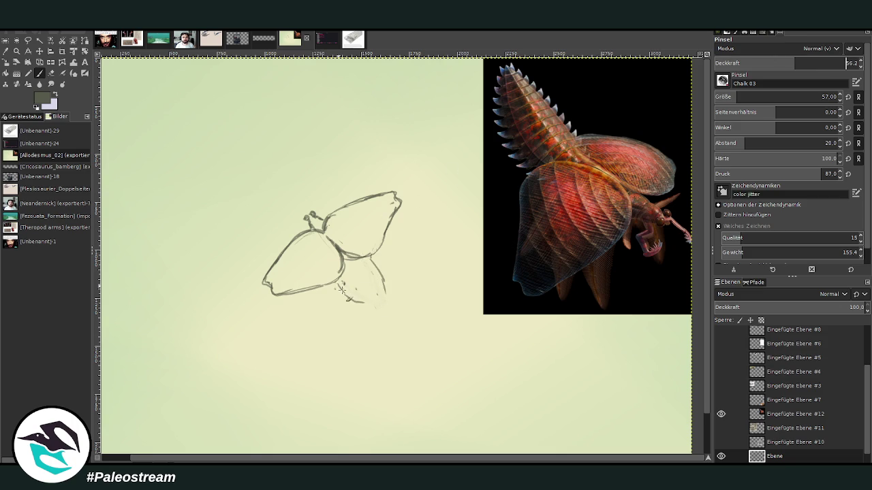
{"action": "left_click_drag", "start_coordinate": [373, 260], "coordinate": [390, 299]}
{"action": "mouse_move", "coordinate": [391, 298]}
{"action": "left_mouse_down"}
{"action": "mouse_move", "coordinate": [381, 312]}
{"action": "mouse_move", "coordinate": [390, 312]}
{"action": "left_mouse_up"}
{"action": "left_click_drag", "start_coordinate": [385, 309], "coordinate": [353, 264]}
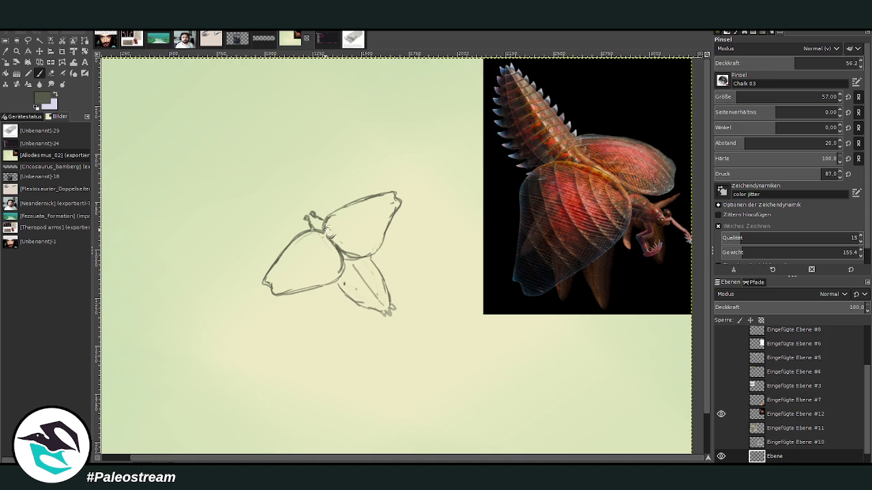
Sketch the small head with an eye and curls at the junction, then select the reference layer.
{"action": "left_click_drag", "start_coordinate": [349, 249], "coordinate": [333, 233]}
{"action": "left_click_drag", "start_coordinate": [328, 217], "coordinate": [332, 225]}
{"action": "mouse_move", "coordinate": [292, 215]}
{"action": "left_mouse_down"}
{"action": "mouse_move", "coordinate": [305, 220]}
{"action": "mouse_move", "coordinate": [321, 204]}
{"action": "mouse_move", "coordinate": [306, 221]}
{"action": "mouse_move", "coordinate": [290, 213]}
{"action": "left_mouse_up"}
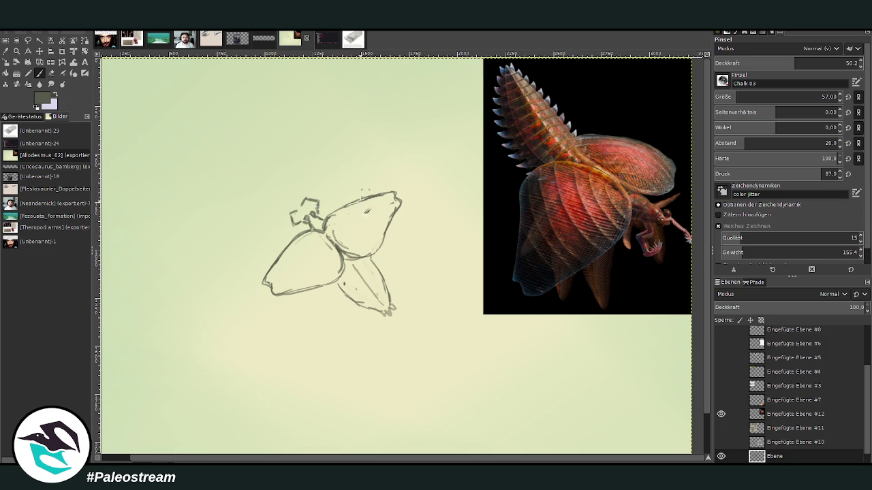
{"action": "left_click_drag", "start_coordinate": [328, 219], "coordinate": [331, 201]}
{"action": "left_click", "coordinate": [770, 414]}
{"action": "left_click_drag", "start_coordinate": [502, 164], "coordinate": [480, 120]}
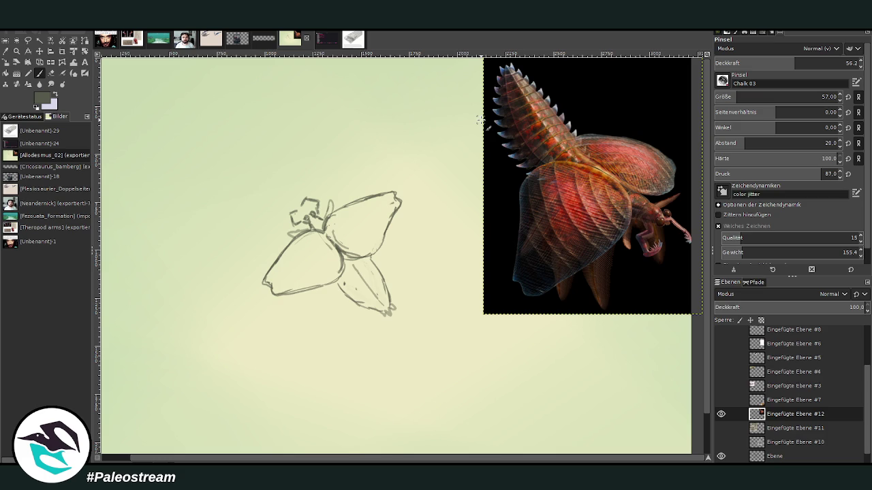
Reselect the Ebene sketch layer and add a curved line inside the upper-right lobe.
{"action": "left_click", "coordinate": [773, 442]}
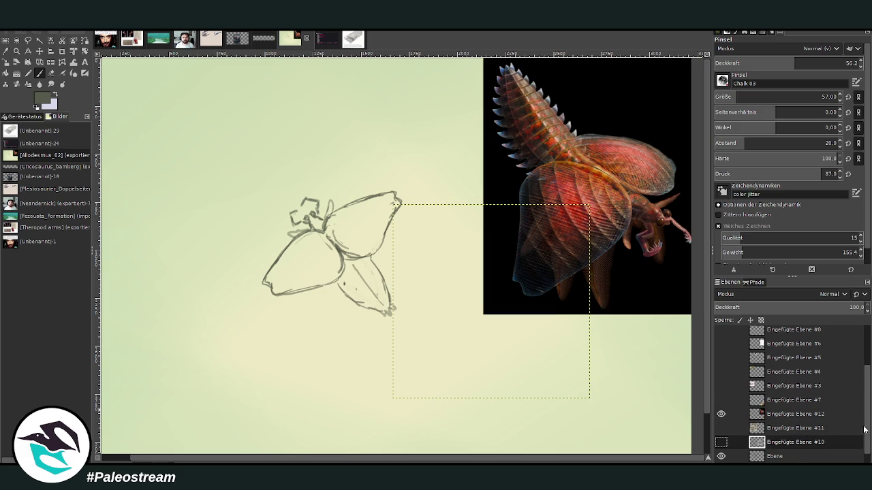
{"action": "scroll", "coordinate": [770, 441], "scroll_direction": "down", "scroll_amount": 1}
{"action": "left_click", "coordinate": [760, 439]}
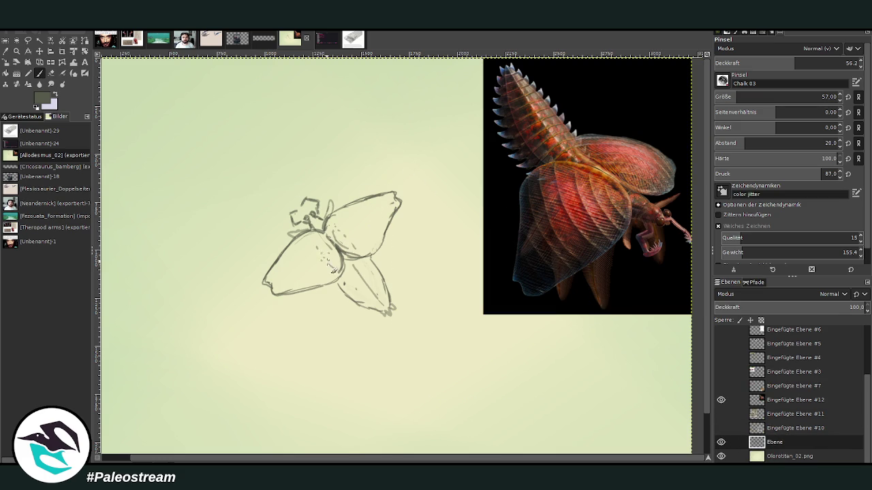
{"action": "mouse_move", "coordinate": [347, 240]}
{"action": "left_mouse_down"}
{"action": "mouse_move", "coordinate": [360, 252]}
{"action": "mouse_move", "coordinate": [365, 216]}
{"action": "left_mouse_up"}
Show the fossil photo layer and move it and the creature reference beside the sketch.
{"action": "left_click", "coordinate": [720, 429]}
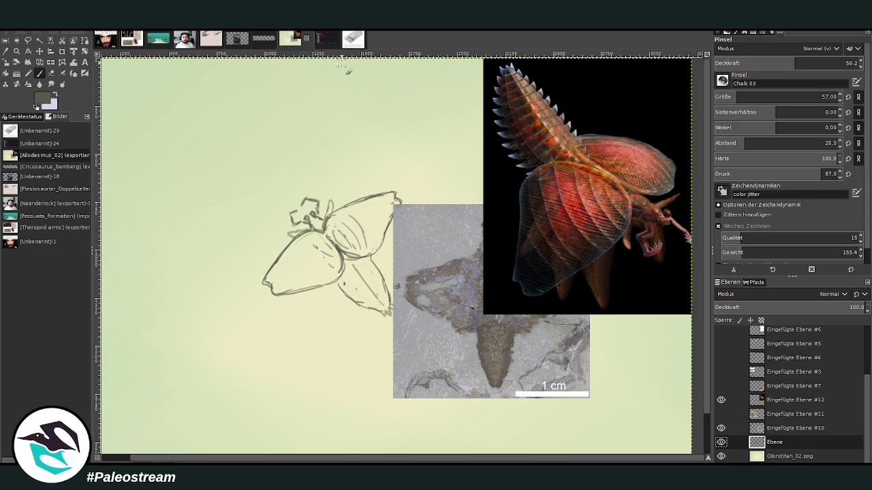
{"action": "key", "text": "m"}
{"action": "left_click_drag", "start_coordinate": [540, 195], "coordinate": [591, 120]}
{"action": "left_click_drag", "start_coordinate": [471, 250], "coordinate": [555, 301]}
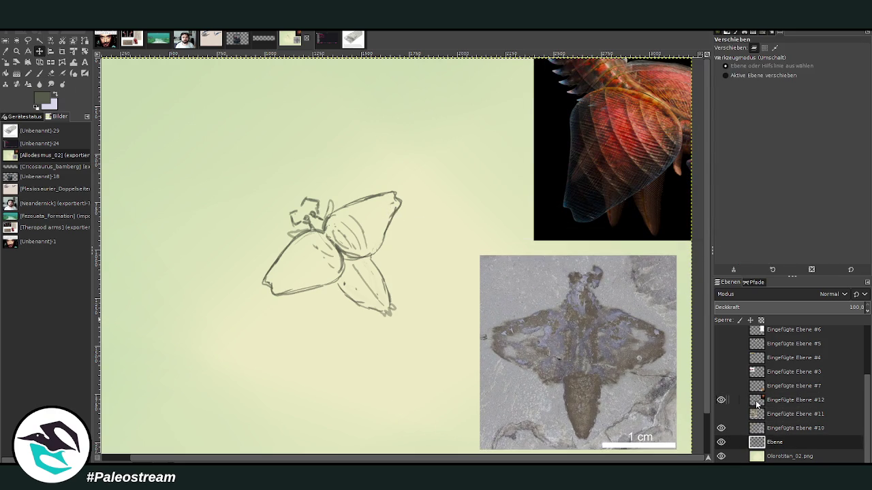
Hatch chalk strokes inside both wings, then paste the clipboard as a new image.
{"action": "left_click", "coordinate": [39, 73]}
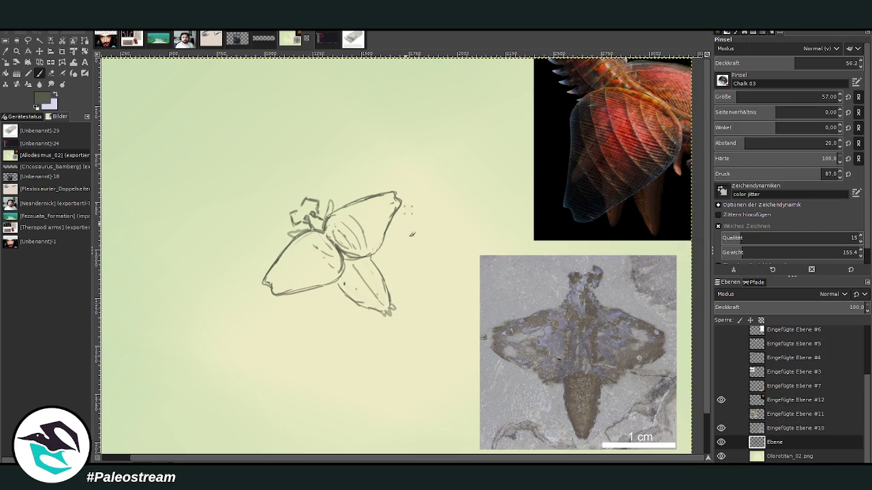
{"action": "left_click_drag", "start_coordinate": [364, 215], "coordinate": [373, 239]}
{"action": "mouse_move", "coordinate": [320, 225]}
{"action": "left_mouse_down"}
{"action": "mouse_move", "coordinate": [324, 270]}
{"action": "mouse_move", "coordinate": [336, 268]}
{"action": "mouse_move", "coordinate": [312, 284]}
{"action": "left_mouse_up"}
{"action": "left_click_drag", "start_coordinate": [376, 221], "coordinate": [378, 205]}
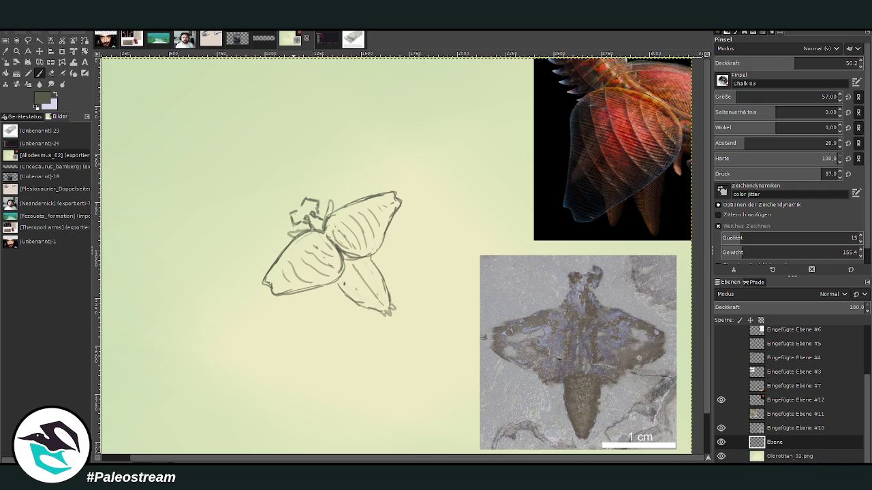
{"action": "key", "text": "z"}
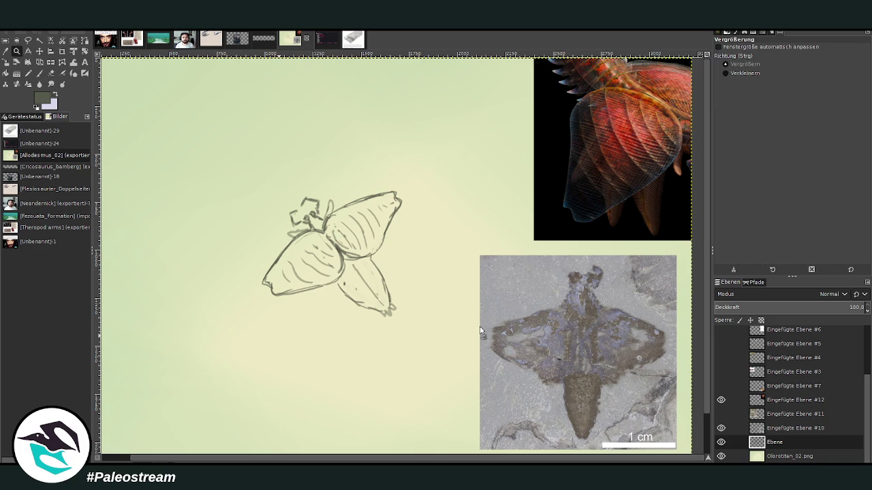
{"action": "key", "text": "ctrl+shift+v"}
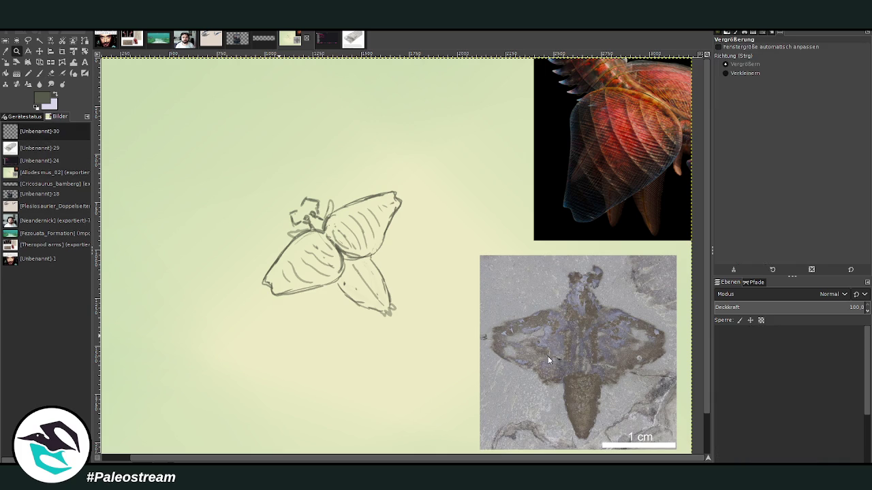
Zoom the bingo card to fill the view and set the brush to size 96, opacity about 99.
{"action": "key", "text": "p"}
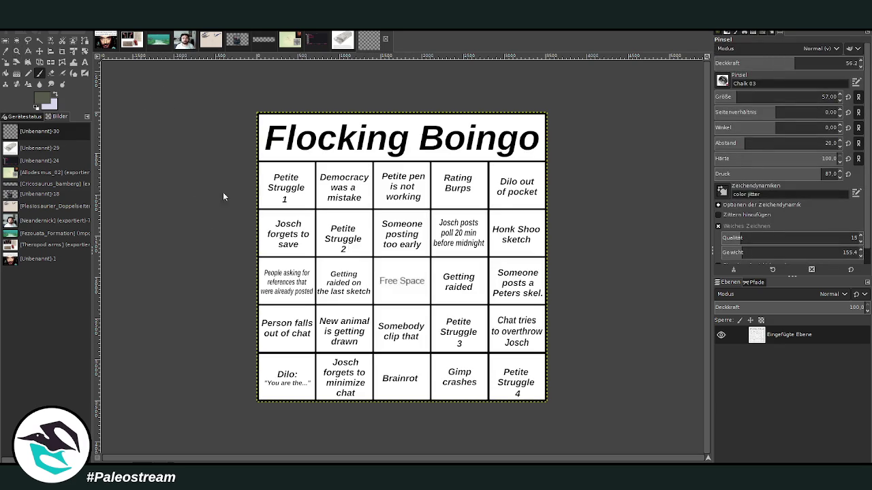
{"action": "left_click", "coordinate": [17, 51]}
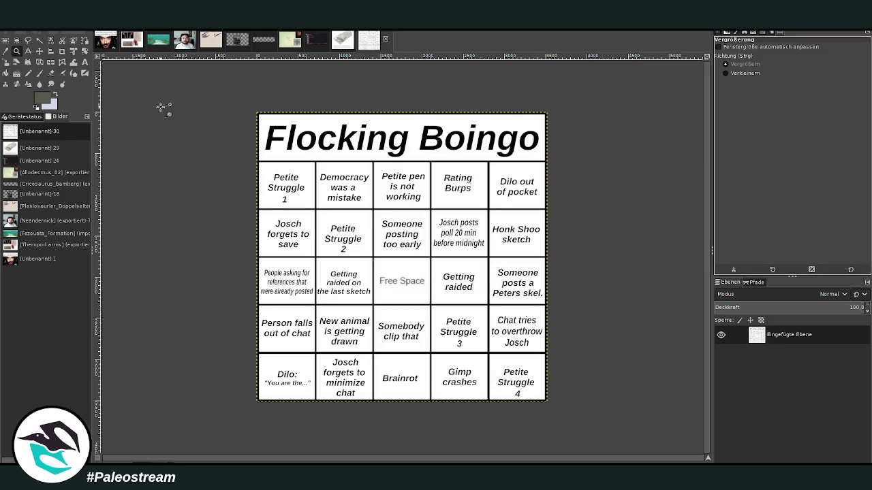
{"action": "left_click_drag", "start_coordinate": [259, 107], "coordinate": [538, 396]}
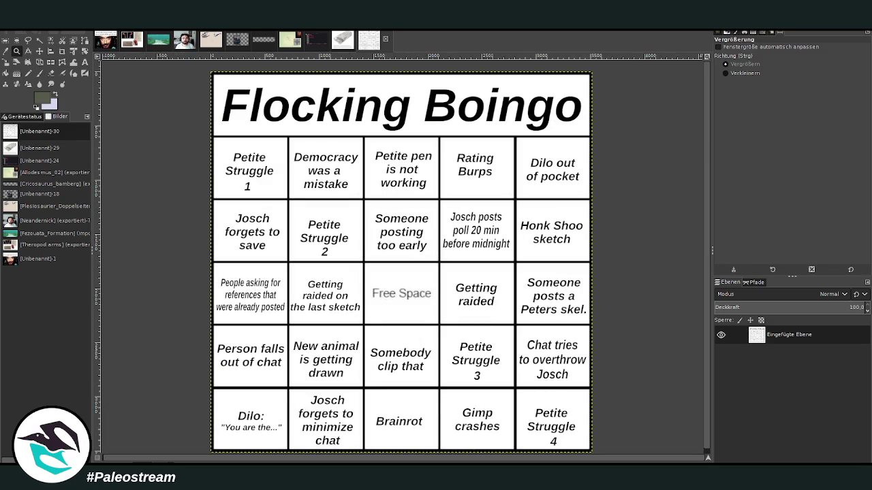
{"action": "left_click", "coordinate": [40, 72]}
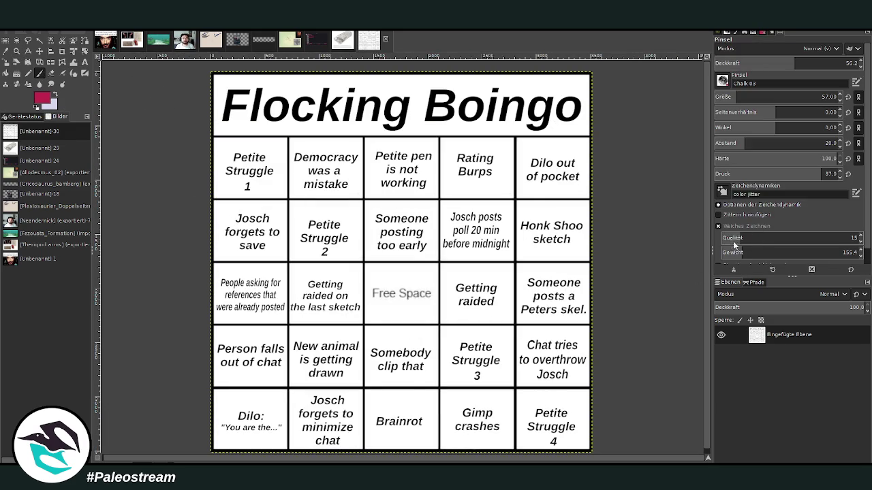
{"action": "left_click_drag", "start_coordinate": [735, 97], "coordinate": [745, 97]}
{"action": "left_click_drag", "start_coordinate": [793, 63], "coordinate": [844, 62]}
Paint red crosses over Petite Struggle 1, Petite Struggle 2 and New animal is getting drawn.
{"action": "left_click_drag", "start_coordinate": [266, 150], "coordinate": [236, 182]}
{"action": "left_click_drag", "start_coordinate": [224, 151], "coordinate": [266, 182]}
{"action": "left_click_drag", "start_coordinate": [348, 211], "coordinate": [299, 254]}
{"action": "left_click_drag", "start_coordinate": [300, 211], "coordinate": [348, 252]}
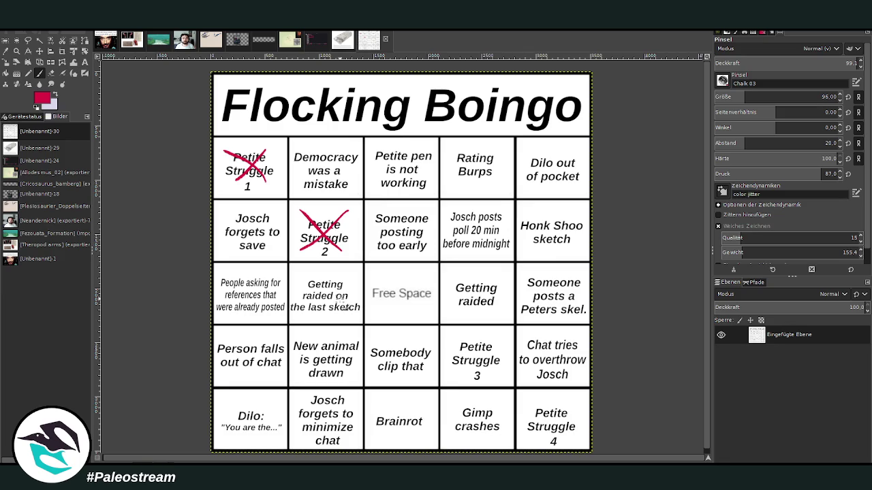
{"action": "left_click_drag", "start_coordinate": [301, 338], "coordinate": [338, 374]}
{"action": "left_click_drag", "start_coordinate": [343, 336], "coordinate": [298, 375]}
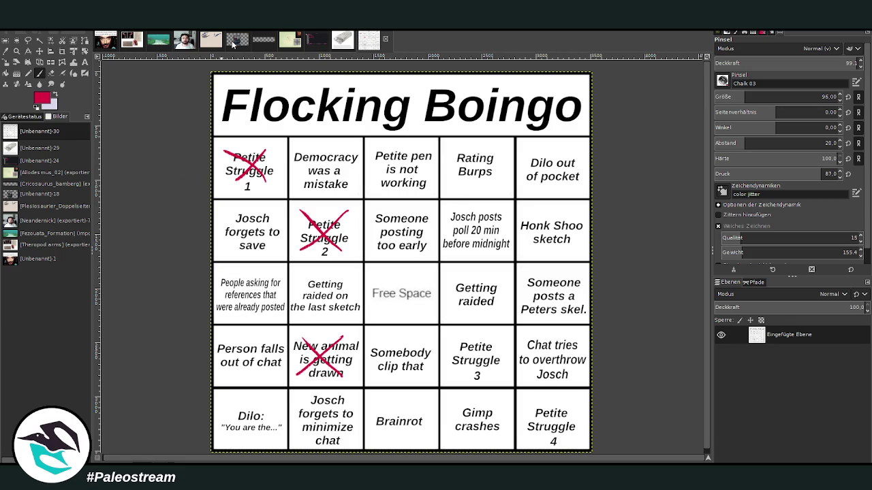
{"action": "left_click", "coordinate": [290, 42]}
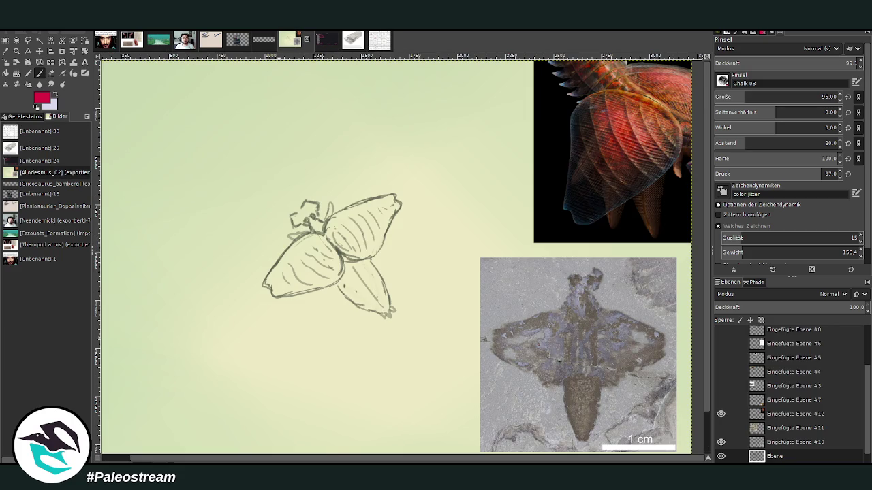
Shift the winged reference photo left and zoom in on the sketch and reference.
{"action": "left_click", "coordinate": [39, 51]}
{"action": "left_click_drag", "start_coordinate": [602, 189], "coordinate": [482, 187]}
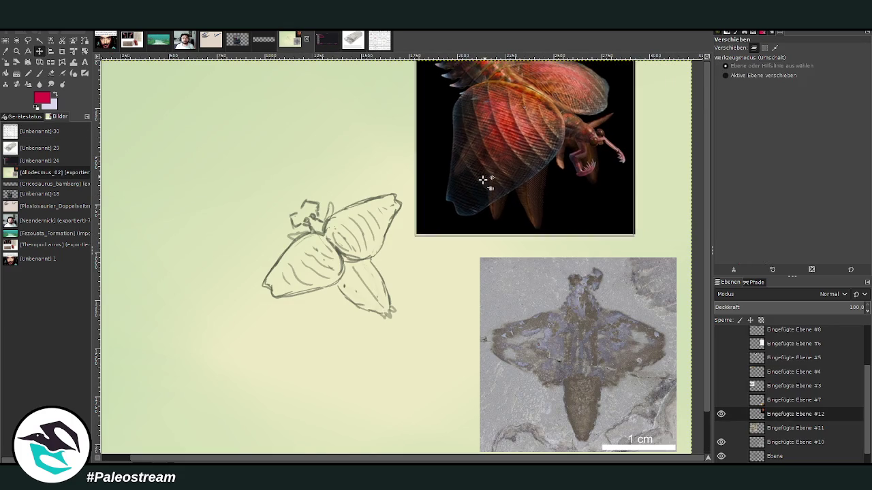
{"action": "left_click", "coordinate": [16, 51]}
{"action": "left_click_drag", "start_coordinate": [262, 82], "coordinate": [605, 348]}
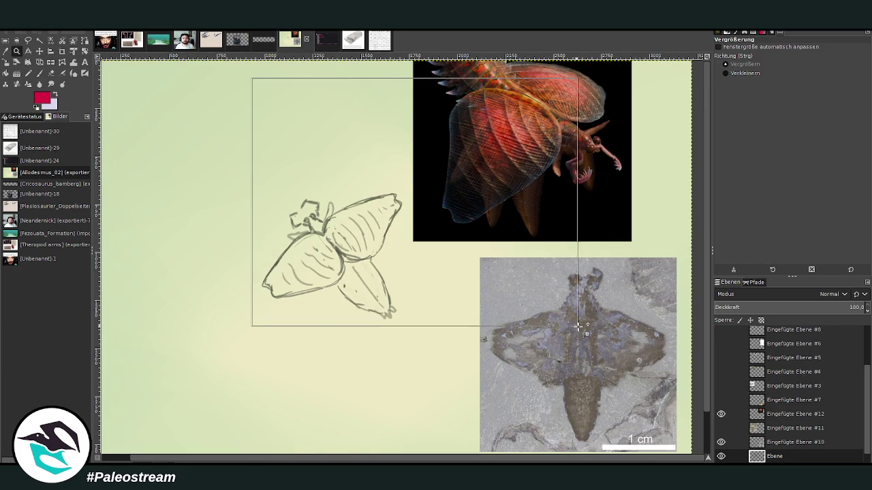
{"action": "scroll", "coordinate": [845, 431], "scroll_direction": "down", "scroll_amount": 1}
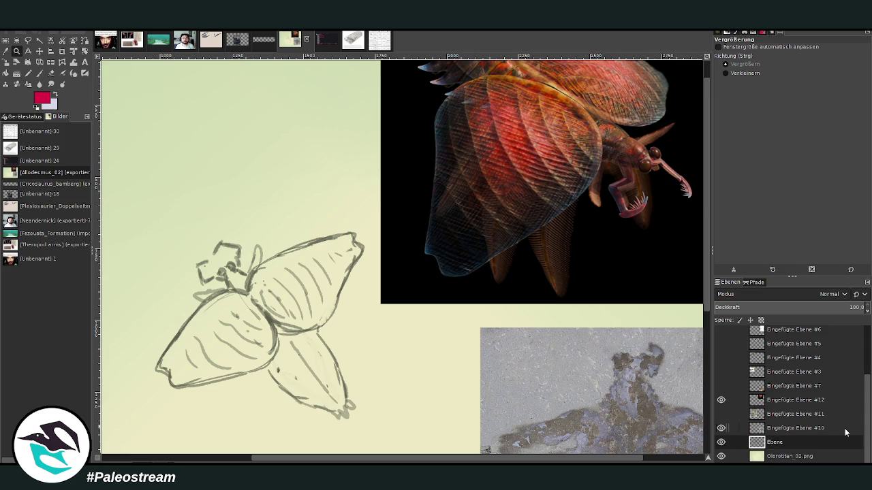
With a smaller, slightly fainter brush, paint dark chalk over the head, thorax and below the body.
{"action": "left_click", "coordinate": [39, 73]}
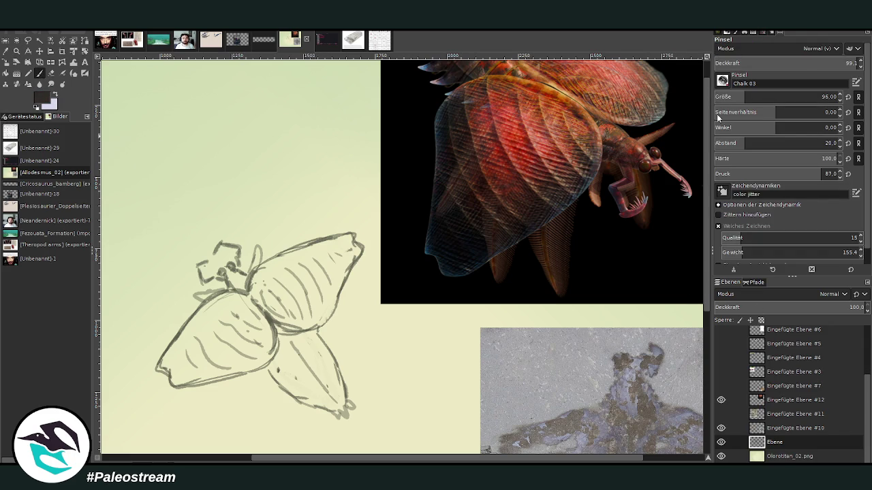
{"action": "left_click_drag", "start_coordinate": [739, 97], "coordinate": [725, 98]}
{"action": "left_click_drag", "start_coordinate": [783, 66], "coordinate": [772, 66]}
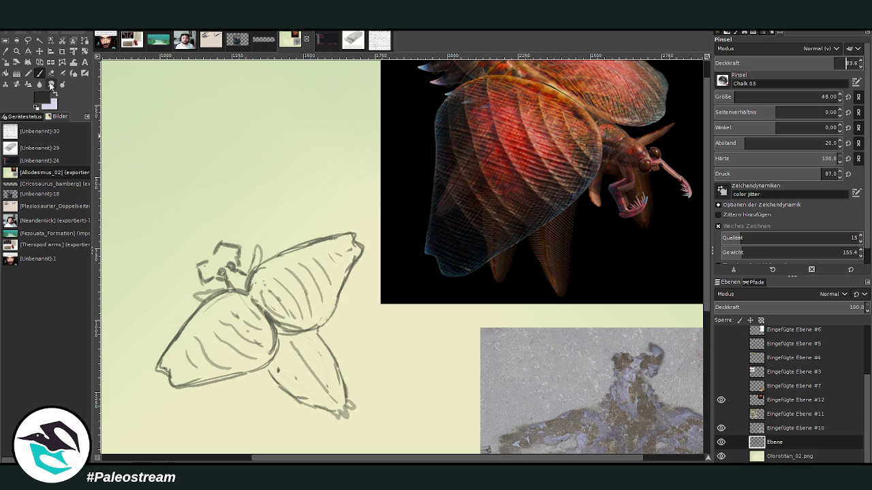
{"action": "mouse_move", "coordinate": [241, 284]}
{"action": "left_mouse_down"}
{"action": "mouse_move", "coordinate": [231, 282]}
{"action": "mouse_move", "coordinate": [247, 292]}
{"action": "mouse_move", "coordinate": [237, 271]}
{"action": "mouse_move", "coordinate": [222, 270]}
{"action": "mouse_move", "coordinate": [257, 247]}
{"action": "mouse_move", "coordinate": [232, 275]}
{"action": "mouse_move", "coordinate": [247, 295]}
{"action": "mouse_move", "coordinate": [231, 286]}
{"action": "left_mouse_up"}
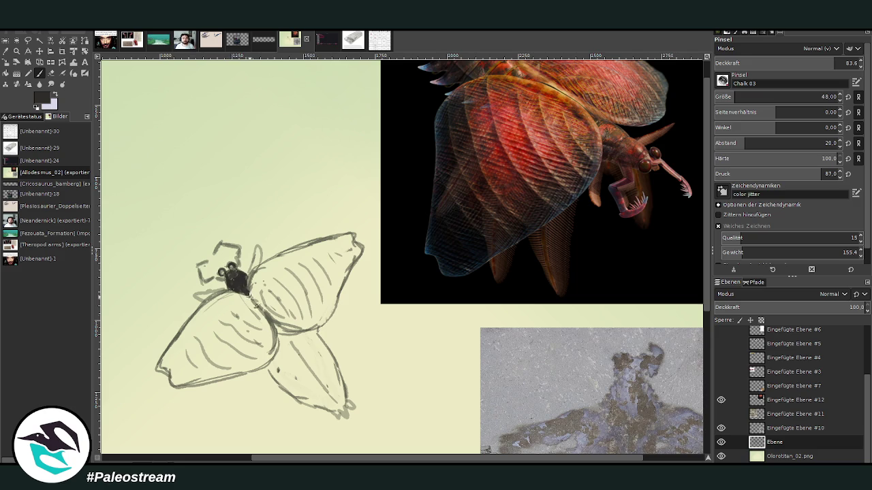
{"action": "mouse_move", "coordinate": [283, 341]}
{"action": "left_mouse_down"}
{"action": "mouse_move", "coordinate": [279, 333]}
{"action": "mouse_move", "coordinate": [301, 335]}
{"action": "left_mouse_up"}
Fill the lower lobe with dark chalk using a larger, denser brush at size 74.
{"action": "key", "text": "bracketright"}
{"action": "key", "text": "bracketright"}
{"action": "key", "text": "bracketright"}
{"action": "mouse_move", "coordinate": [286, 345]}
{"action": "left_mouse_down"}
{"action": "mouse_move", "coordinate": [337, 409]}
{"action": "mouse_move", "coordinate": [287, 335]}
{"action": "mouse_move", "coordinate": [279, 365]}
{"action": "mouse_move", "coordinate": [317, 378]}
{"action": "mouse_move", "coordinate": [335, 398]}
{"action": "mouse_move", "coordinate": [315, 355]}
{"action": "mouse_move", "coordinate": [295, 344]}
{"action": "mouse_move", "coordinate": [311, 342]}
{"action": "mouse_move", "coordinate": [286, 340]}
{"action": "mouse_move", "coordinate": [321, 351]}
{"action": "mouse_move", "coordinate": [340, 407]}
{"action": "mouse_move", "coordinate": [286, 379]}
{"action": "mouse_move", "coordinate": [282, 354]}
{"action": "mouse_move", "coordinate": [279, 369]}
{"action": "mouse_move", "coordinate": [283, 338]}
{"action": "mouse_move", "coordinate": [288, 362]}
{"action": "mouse_move", "coordinate": [283, 339]}
{"action": "mouse_move", "coordinate": [295, 355]}
{"action": "mouse_move", "coordinate": [305, 335]}
{"action": "mouse_move", "coordinate": [283, 344]}
{"action": "mouse_move", "coordinate": [278, 330]}
{"action": "mouse_move", "coordinate": [276, 361]}
{"action": "left_mouse_up"}
{"action": "left_click", "coordinate": [830, 63]}
{"action": "left_click", "coordinate": [741, 97]}
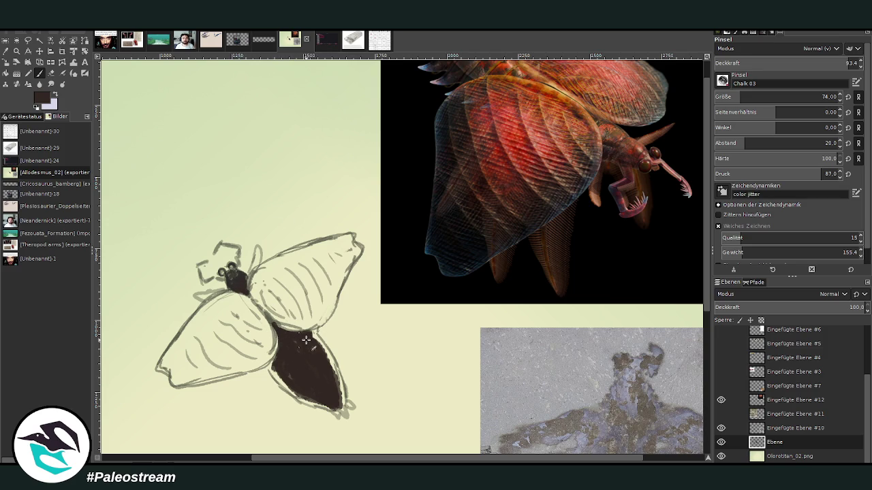
At brush size 52, extend and darken the lower lobe, then add a reddish-brown streak at opacity 75.4.
{"action": "left_click_drag", "start_coordinate": [783, 99], "coordinate": [762, 99]}
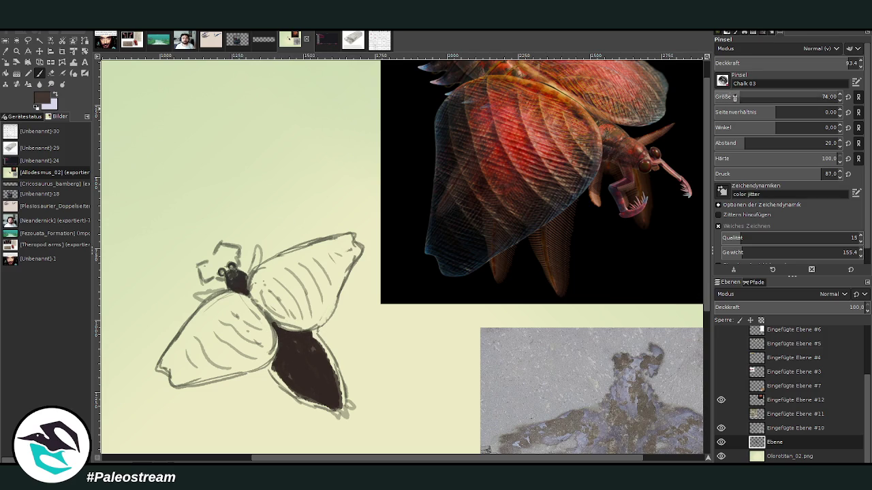
{"action": "scroll", "coordinate": [708, 154], "scroll_direction": "up", "scroll_amount": 1}
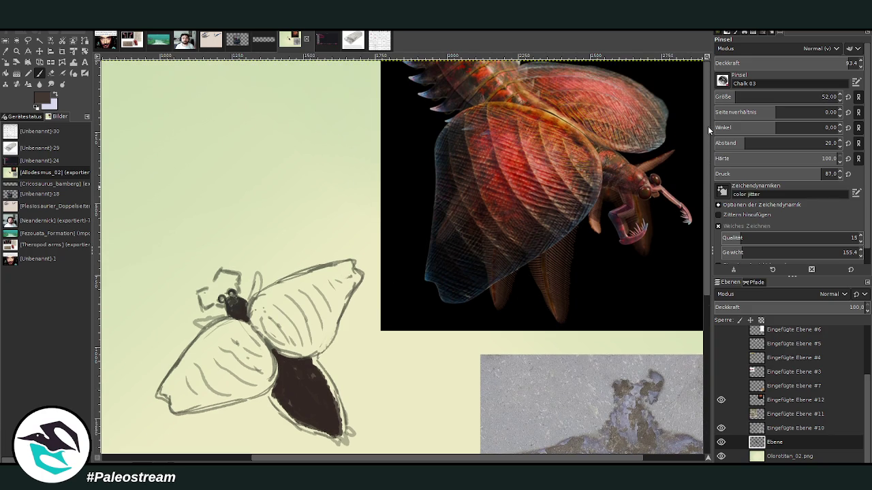
{"action": "scroll", "coordinate": [690, 140], "scroll_direction": "down", "scroll_amount": 1}
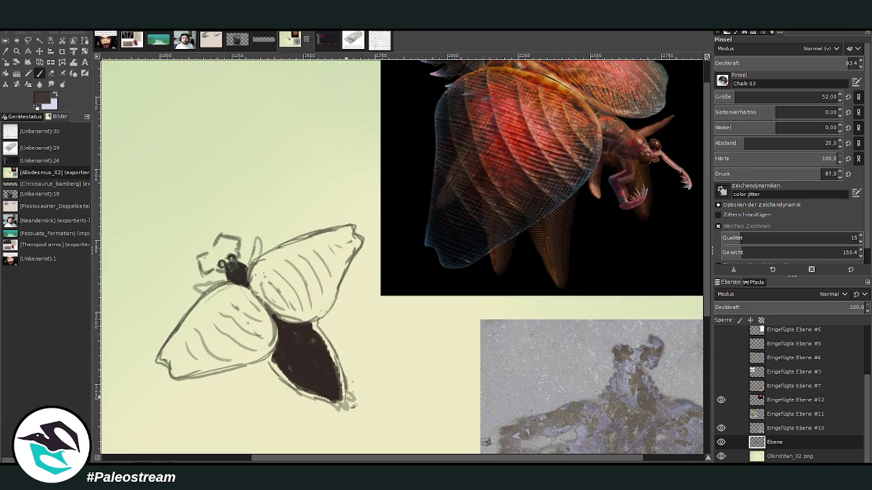
{"action": "mouse_move", "coordinate": [357, 404]}
{"action": "left_mouse_down"}
{"action": "mouse_move", "coordinate": [329, 394]}
{"action": "mouse_move", "coordinate": [341, 412]}
{"action": "mouse_move", "coordinate": [334, 395]}
{"action": "mouse_move", "coordinate": [344, 395]}
{"action": "mouse_move", "coordinate": [344, 378]}
{"action": "mouse_move", "coordinate": [312, 324]}
{"action": "left_mouse_up"}
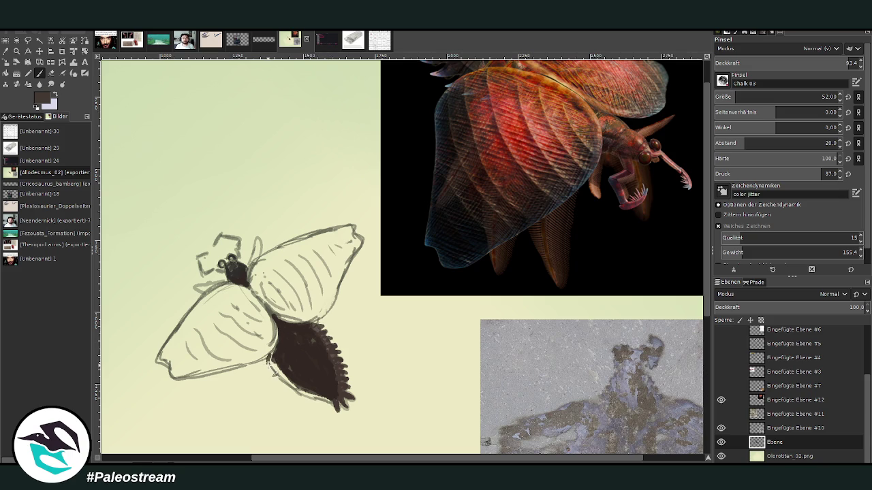
{"action": "mouse_move", "coordinate": [271, 368]}
{"action": "left_mouse_down"}
{"action": "mouse_move", "coordinate": [334, 406]}
{"action": "mouse_move", "coordinate": [290, 379]}
{"action": "mouse_move", "coordinate": [306, 399]}
{"action": "mouse_move", "coordinate": [317, 393]}
{"action": "left_mouse_up"}
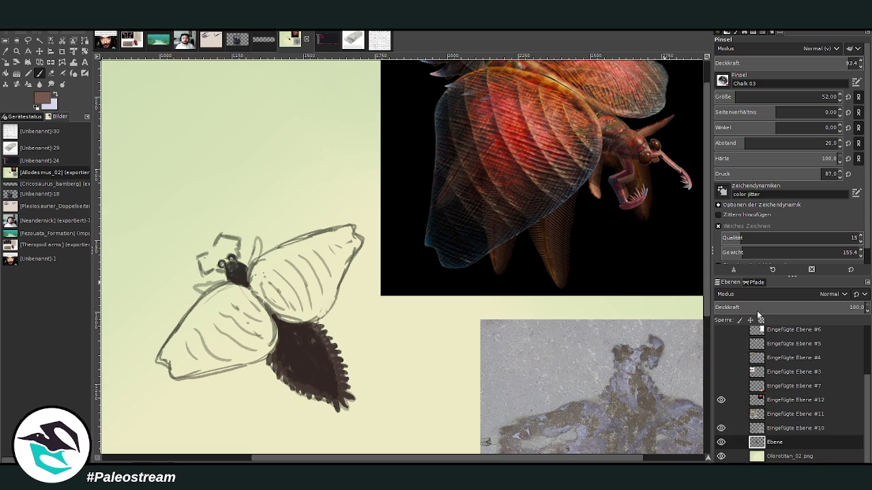
{"action": "left_click_drag", "start_coordinate": [848, 64], "coordinate": [825, 63]}
{"action": "left_click_drag", "start_coordinate": [337, 397], "coordinate": [315, 370]}
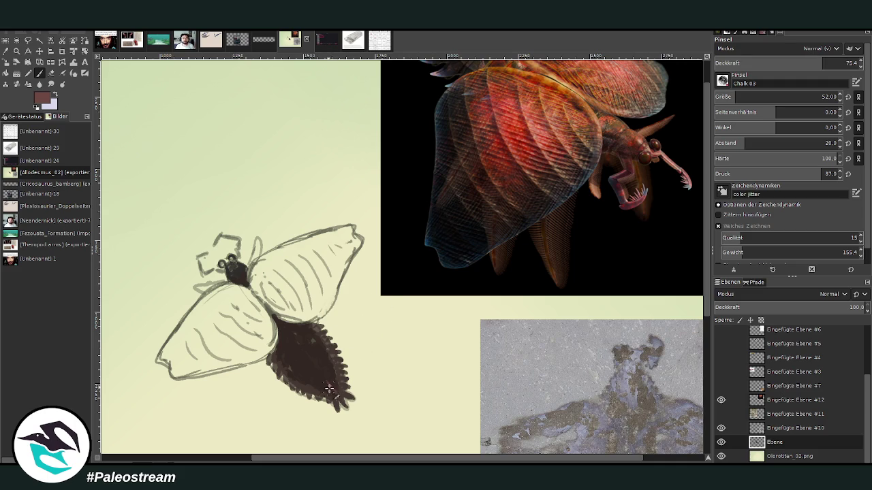
Pick the lobe's dark brown and paint reddish-brown bands, head, thorax and a purple waist.
{"action": "left_click", "coordinate": [294, 327], "text": "ctrl"}
{"action": "left_click_drag", "start_coordinate": [282, 330], "coordinate": [279, 326]}
{"action": "left_click_drag", "start_coordinate": [235, 276], "coordinate": [239, 265]}
{"action": "left_click_drag", "start_coordinate": [239, 280], "coordinate": [239, 272]}
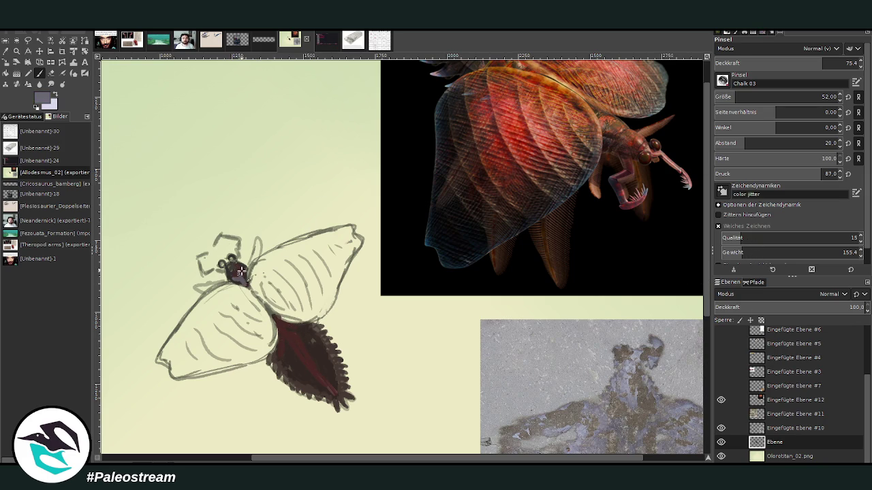
{"action": "left_click_drag", "start_coordinate": [281, 329], "coordinate": [266, 309]}
Sample the abdomen colour and, at opacity 89.6, paint dark purple-brown over waist, thorax and wing base.
{"action": "key", "text": "o"}
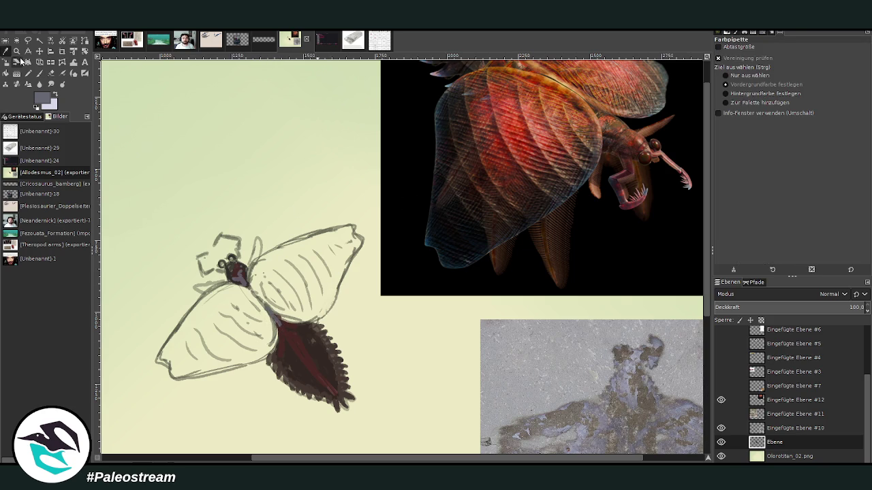
{"action": "left_click", "coordinate": [308, 327]}
{"action": "key", "text": "p"}
{"action": "left_click_drag", "start_coordinate": [255, 282], "coordinate": [288, 289]}
{"action": "left_click", "coordinate": [844, 63]}
{"action": "mouse_move", "coordinate": [270, 329]}
{"action": "left_mouse_down"}
{"action": "mouse_move", "coordinate": [249, 303]}
{"action": "mouse_move", "coordinate": [273, 320]}
{"action": "mouse_move", "coordinate": [267, 335]}
{"action": "mouse_move", "coordinate": [233, 289]}
{"action": "mouse_move", "coordinate": [310, 326]}
{"action": "mouse_move", "coordinate": [273, 293]}
{"action": "mouse_move", "coordinate": [300, 320]}
{"action": "mouse_move", "coordinate": [287, 289]}
{"action": "mouse_move", "coordinate": [312, 320]}
{"action": "mouse_move", "coordinate": [266, 278]}
{"action": "mouse_move", "coordinate": [243, 307]}
{"action": "mouse_move", "coordinate": [264, 334]}
{"action": "mouse_move", "coordinate": [235, 316]}
{"action": "mouse_move", "coordinate": [250, 340]}
{"action": "mouse_move", "coordinate": [272, 330]}
{"action": "mouse_move", "coordinate": [218, 283]}
{"action": "left_mouse_up"}
{"action": "mouse_move", "coordinate": [245, 273]}
{"action": "left_mouse_down"}
{"action": "mouse_move", "coordinate": [288, 317]}
{"action": "mouse_move", "coordinate": [257, 286]}
{"action": "mouse_move", "coordinate": [267, 320]}
{"action": "left_mouse_up"}
With very dark purple at size 38 and opacity 79.8, fill the gap between thorax and abdomen.
{"action": "left_click", "coordinate": [473, 228], "text": "ctrl"}
{"action": "left_click_drag", "start_coordinate": [746, 101], "coordinate": [734, 100]}
{"action": "left_click_drag", "start_coordinate": [831, 64], "coordinate": [818, 64]}
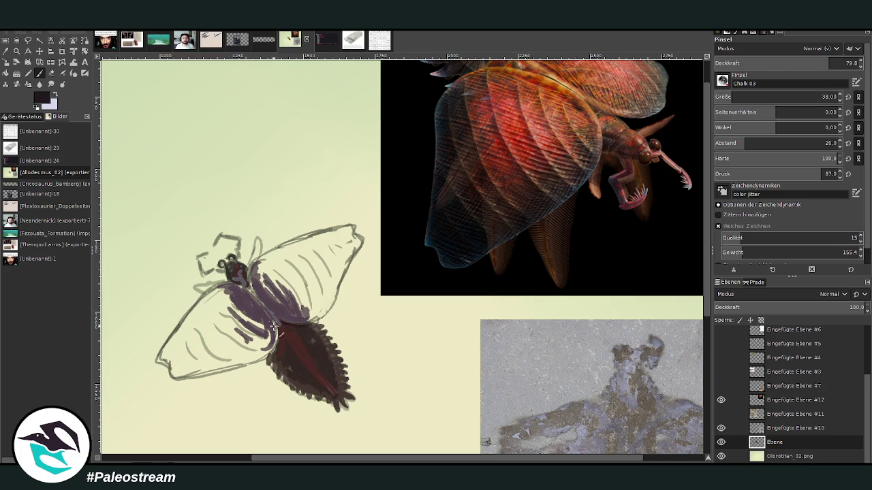
{"action": "left_click_drag", "start_coordinate": [278, 345], "coordinate": [274, 351]}
{"action": "scroll", "coordinate": [686, 88], "scroll_direction": "up", "scroll_amount": 1}
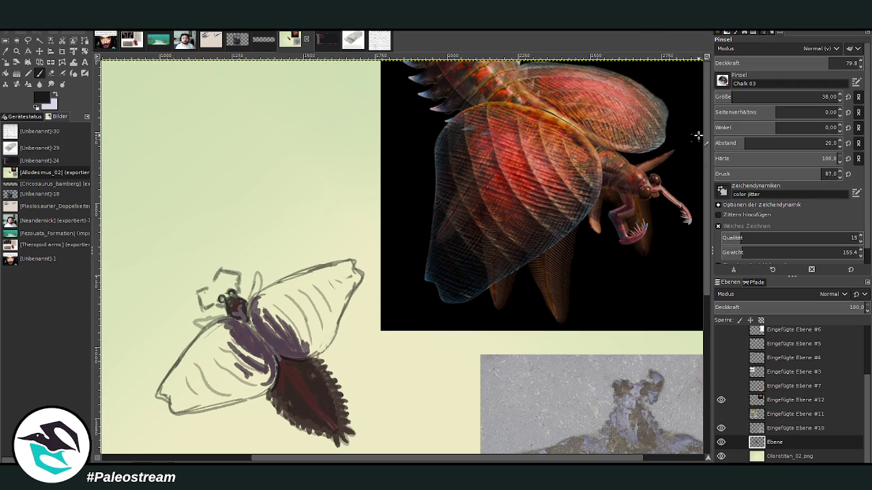
{"action": "scroll", "coordinate": [638, 107], "scroll_direction": "down", "scroll_amount": 1}
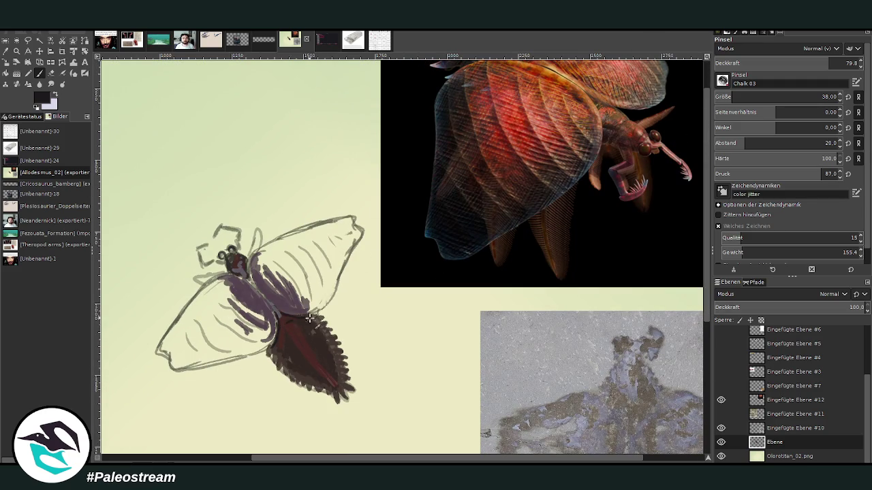
Lower the opacity to 56.5 and erase part of the wing outline.
{"action": "left_click", "coordinate": [787, 62]}
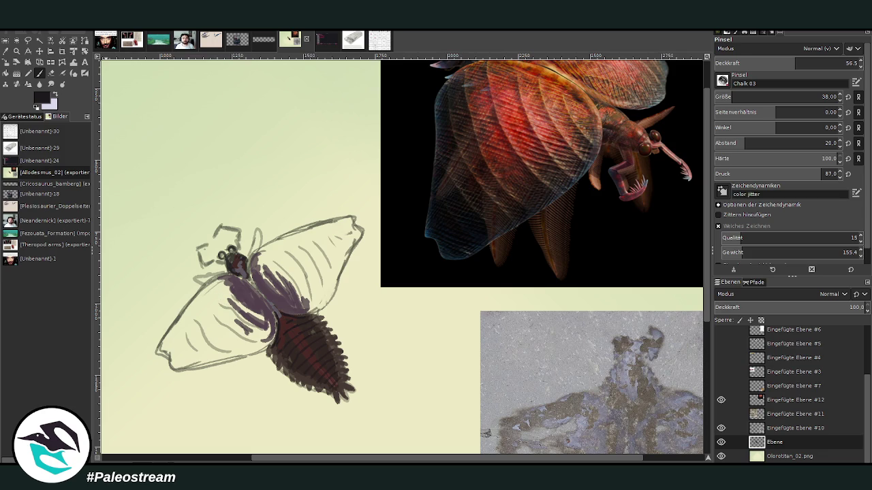
{"action": "left_click", "coordinate": [51, 73]}
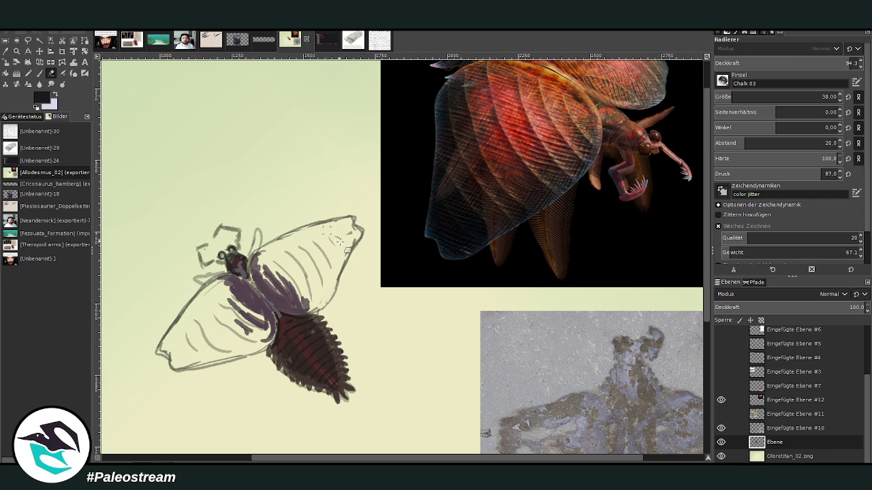
{"action": "left_click_drag", "start_coordinate": [177, 326], "coordinate": [193, 308]}
{"action": "left_click", "coordinate": [39, 73]}
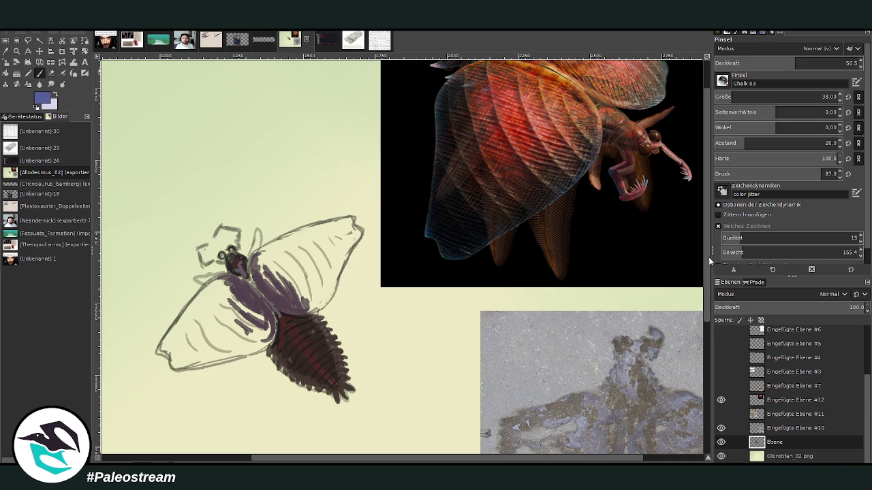
Set the brush to opacity 82.3 and size 27, and paint purple strokes near the head.
{"action": "left_click_drag", "start_coordinate": [804, 63], "coordinate": [838, 63]}
{"action": "left_click", "coordinate": [821, 94]}
{"action": "left_click_drag", "start_coordinate": [257, 230], "coordinate": [256, 251]}
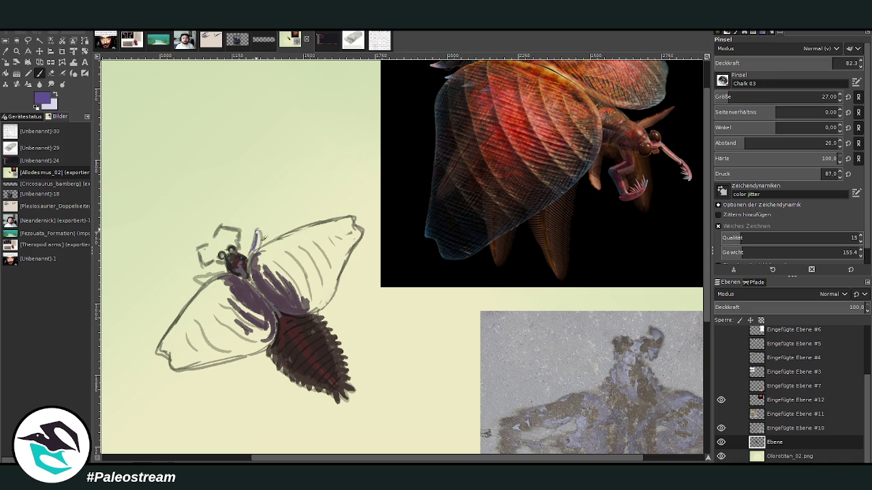
{"action": "left_click_drag", "start_coordinate": [222, 274], "coordinate": [195, 279]}
Widen the brush to size 87 at opacity 59 and lay translucent purple streaks on both wings.
{"action": "left_click", "coordinate": [783, 97]}
{"action": "left_click", "coordinate": [832, 63]}
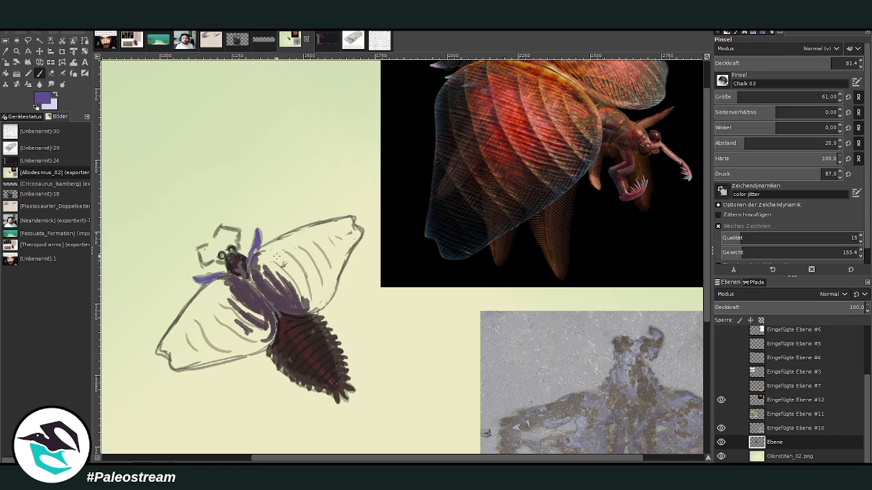
{"action": "mouse_move", "coordinate": [269, 266]}
{"action": "left_mouse_down"}
{"action": "mouse_move", "coordinate": [304, 243]}
{"action": "mouse_move", "coordinate": [306, 231]}
{"action": "mouse_move", "coordinate": [253, 259]}
{"action": "left_mouse_up"}
{"action": "left_click", "coordinate": [742, 97]}
{"action": "left_click", "coordinate": [798, 63]}
{"action": "mouse_move", "coordinate": [227, 297]}
{"action": "left_mouse_down"}
{"action": "mouse_move", "coordinate": [185, 321]}
{"action": "mouse_move", "coordinate": [236, 306]}
{"action": "left_mouse_up"}
{"action": "mouse_move", "coordinate": [281, 261]}
{"action": "left_mouse_down"}
{"action": "mouse_move", "coordinate": [305, 236]}
{"action": "mouse_move", "coordinate": [275, 258]}
{"action": "left_mouse_up"}
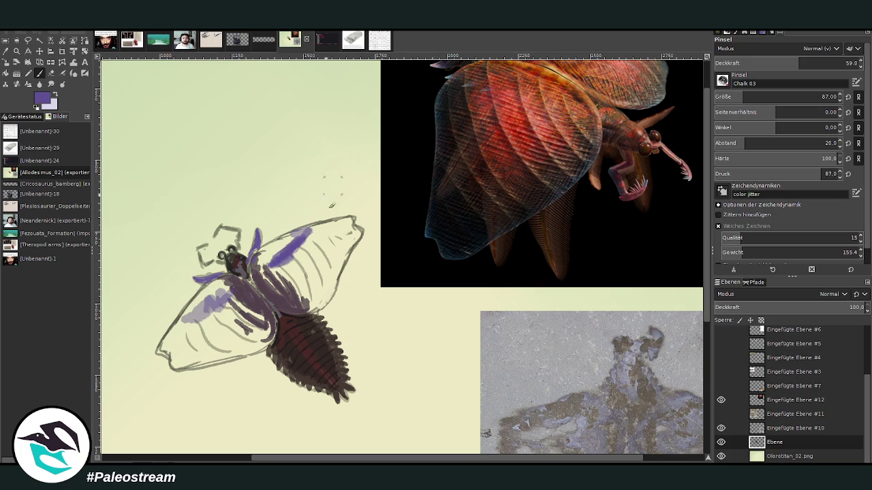
Add more diagonal purple streaks across both wings and short strokes near the body.
{"action": "mouse_move", "coordinate": [232, 320]}
{"action": "left_mouse_down"}
{"action": "mouse_move", "coordinate": [245, 315]}
{"action": "mouse_move", "coordinate": [192, 357]}
{"action": "mouse_move", "coordinate": [219, 340]}
{"action": "left_mouse_up"}
{"action": "left_click_drag", "start_coordinate": [285, 279], "coordinate": [334, 238]}
{"action": "left_click_drag", "start_coordinate": [300, 267], "coordinate": [281, 283]}
{"action": "left_click_drag", "start_coordinate": [258, 329], "coordinate": [236, 356]}
{"action": "mouse_move", "coordinate": [307, 290]}
{"action": "left_mouse_down"}
{"action": "mouse_move", "coordinate": [330, 282]}
{"action": "mouse_move", "coordinate": [300, 292]}
{"action": "mouse_move", "coordinate": [321, 290]}
{"action": "left_mouse_up"}
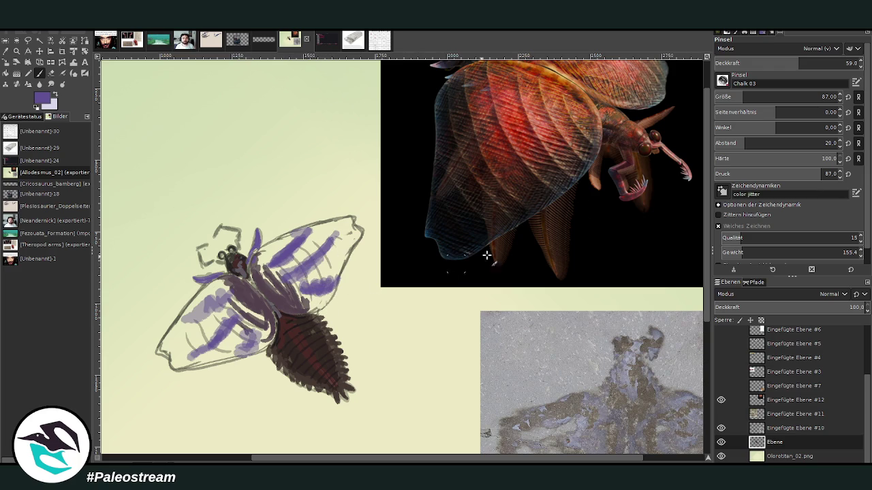
At size 15, hatch purple below the left wing, fringe the right wing tip, and stroke the body brown.
{"action": "left_click", "coordinate": [821, 61]}
{"action": "left_click", "coordinate": [822, 96]}
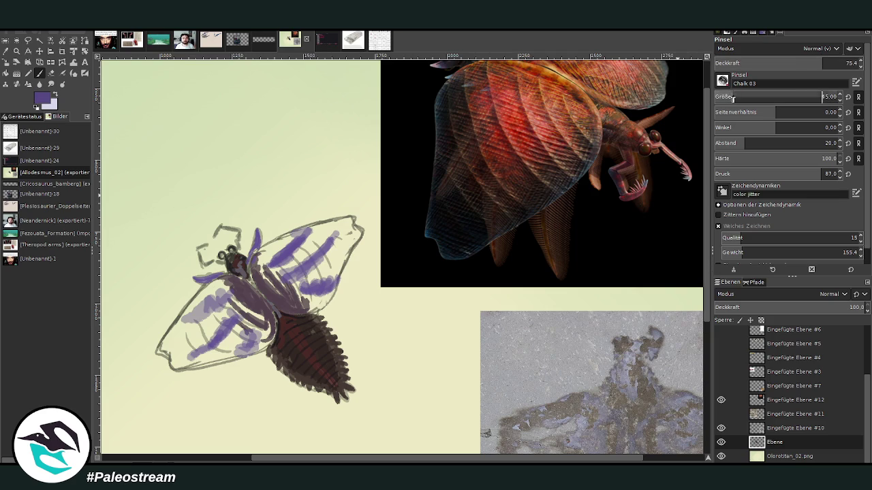
{"action": "mouse_move", "coordinate": [246, 354]}
{"action": "left_mouse_down"}
{"action": "mouse_move", "coordinate": [235, 375]}
{"action": "mouse_move", "coordinate": [243, 386]}
{"action": "mouse_move", "coordinate": [233, 394]}
{"action": "mouse_move", "coordinate": [235, 387]}
{"action": "left_mouse_up"}
{"action": "left_click", "coordinate": [842, 60]}
{"action": "mouse_move", "coordinate": [247, 356]}
{"action": "left_mouse_down"}
{"action": "mouse_move", "coordinate": [232, 368]}
{"action": "mouse_move", "coordinate": [229, 396]}
{"action": "mouse_move", "coordinate": [244, 365]}
{"action": "mouse_move", "coordinate": [230, 395]}
{"action": "mouse_move", "coordinate": [240, 389]}
{"action": "left_mouse_up"}
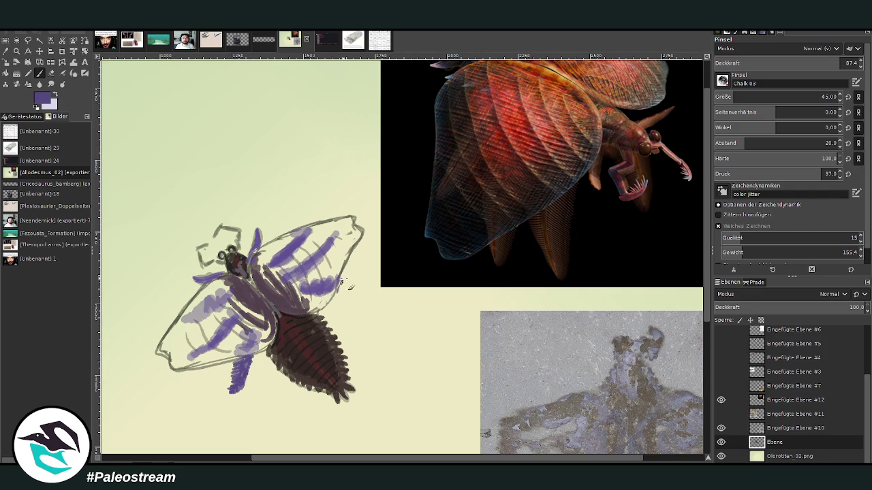
{"action": "mouse_move", "coordinate": [355, 280]}
{"action": "left_mouse_down"}
{"action": "mouse_move", "coordinate": [366, 282]}
{"action": "mouse_move", "coordinate": [338, 289]}
{"action": "mouse_move", "coordinate": [375, 290]}
{"action": "mouse_move", "coordinate": [352, 303]}
{"action": "left_mouse_up"}
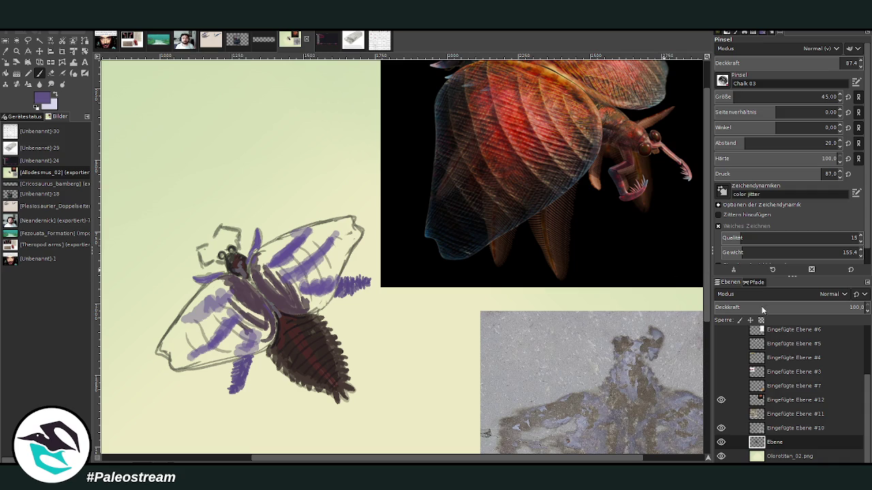
{"action": "mouse_move", "coordinate": [280, 327]}
{"action": "left_mouse_down"}
{"action": "mouse_move", "coordinate": [251, 292]}
{"action": "mouse_move", "coordinate": [273, 298]}
{"action": "left_mouse_up"}
Set the brush size to 30 and hatch dark brown strokes over the abdomen.
{"action": "left_click", "coordinate": [830, 63]}
{"action": "left_click", "coordinate": [828, 97]}
{"action": "type", "text": "30"}
{"action": "mouse_move", "coordinate": [295, 335]}
{"action": "left_mouse_down"}
{"action": "mouse_move", "coordinate": [305, 336]}
{"action": "mouse_move", "coordinate": [296, 353]}
{"action": "mouse_move", "coordinate": [319, 358]}
{"action": "mouse_move", "coordinate": [315, 365]}
{"action": "mouse_move", "coordinate": [289, 327]}
{"action": "mouse_move", "coordinate": [277, 327]}
{"action": "left_mouse_up"}
{"action": "left_click_drag", "start_coordinate": [325, 358], "coordinate": [313, 370]}
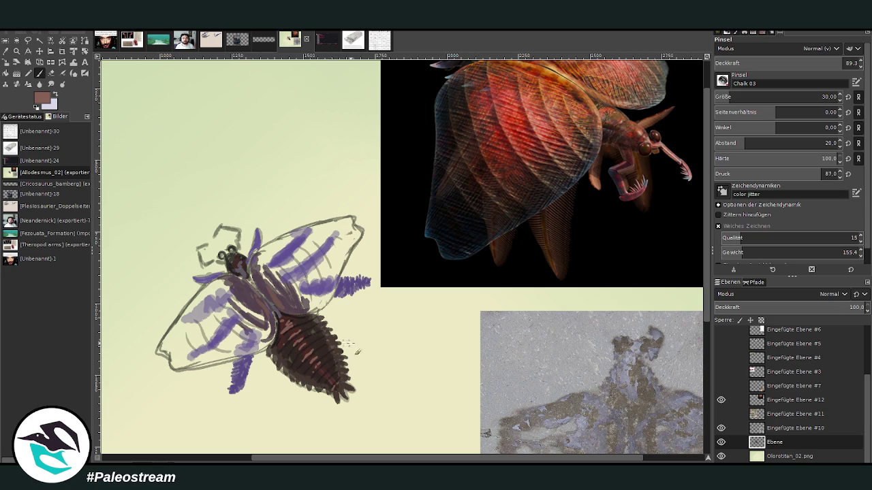
{"action": "left_click_drag", "start_coordinate": [327, 381], "coordinate": [312, 376]}
Set the brush to size 21 at opacity 41 and add a faint pink stroke on the abdomen.
{"action": "left_click", "coordinate": [726, 96]}
{"action": "scroll", "coordinate": [691, 75], "scroll_direction": "up", "scroll_amount": 2}
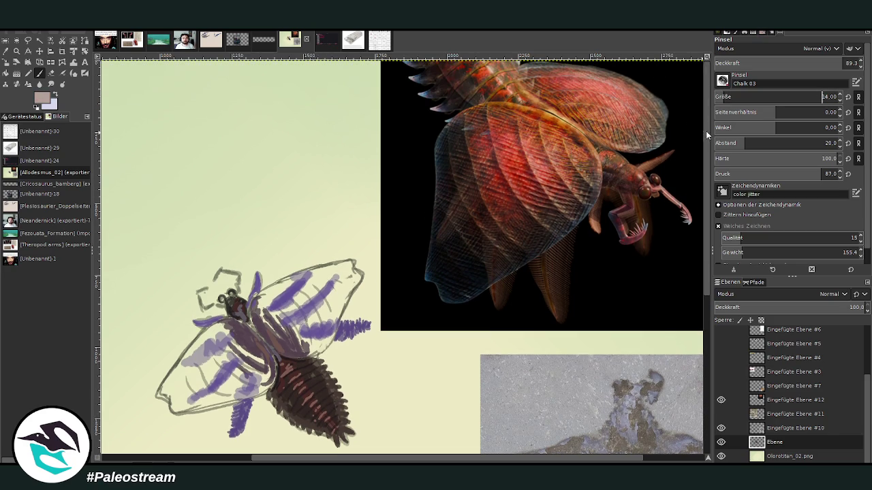
{"action": "scroll", "coordinate": [488, 127], "scroll_direction": "down", "scroll_amount": 2}
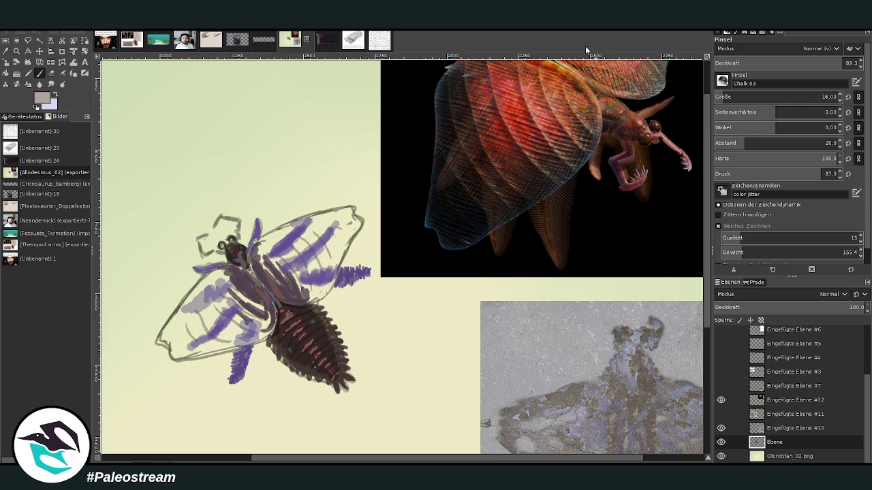
{"action": "scroll", "coordinate": [710, 83], "scroll_direction": "up", "scroll_amount": 2}
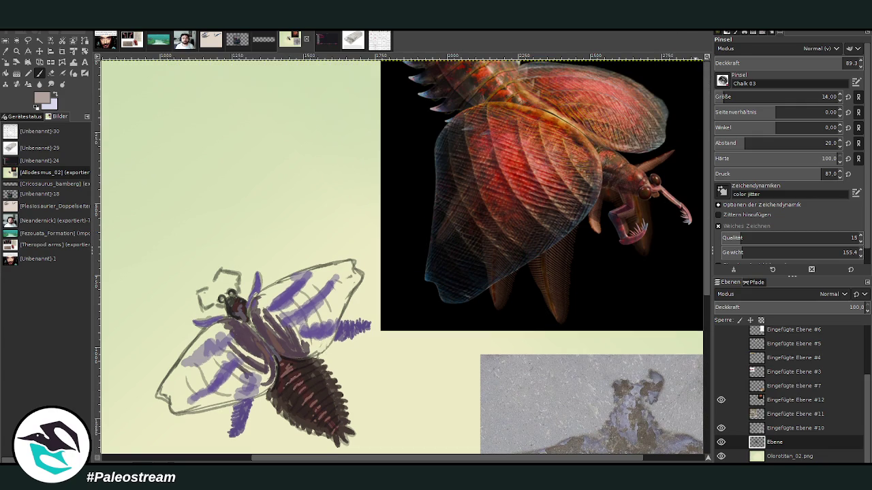
{"action": "scroll", "coordinate": [699, 121], "scroll_direction": "down", "scroll_amount": 2}
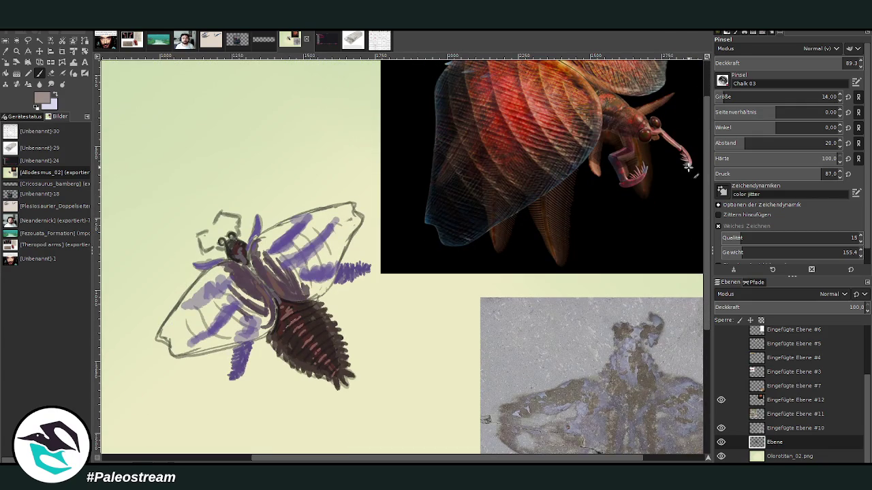
{"action": "left_click_drag", "start_coordinate": [733, 96], "coordinate": [742, 96]}
{"action": "left_click_drag", "start_coordinate": [843, 62], "coordinate": [773, 62]}
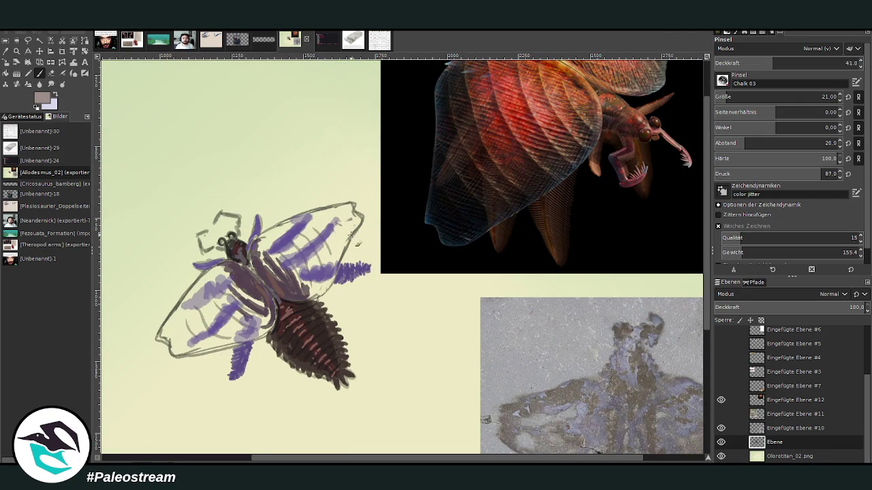
{"action": "left_click_drag", "start_coordinate": [325, 359], "coordinate": [335, 367]}
Glaze the abdomen faint reddish-brown with a size-76 brush at opacity 13.6, then fit the view.
{"action": "left_click_drag", "start_coordinate": [742, 96], "coordinate": [804, 96]}
{"action": "left_click_drag", "start_coordinate": [773, 63], "coordinate": [847, 63]}
{"action": "mouse_move", "coordinate": [328, 365]}
{"action": "left_mouse_down"}
{"action": "mouse_move", "coordinate": [292, 314]}
{"action": "mouse_move", "coordinate": [327, 354]}
{"action": "mouse_move", "coordinate": [300, 313]}
{"action": "mouse_move", "coordinate": [319, 324]}
{"action": "mouse_move", "coordinate": [309, 338]}
{"action": "mouse_move", "coordinate": [326, 362]}
{"action": "mouse_move", "coordinate": [305, 336]}
{"action": "mouse_move", "coordinate": [327, 360]}
{"action": "mouse_move", "coordinate": [306, 313]}
{"action": "left_mouse_up"}
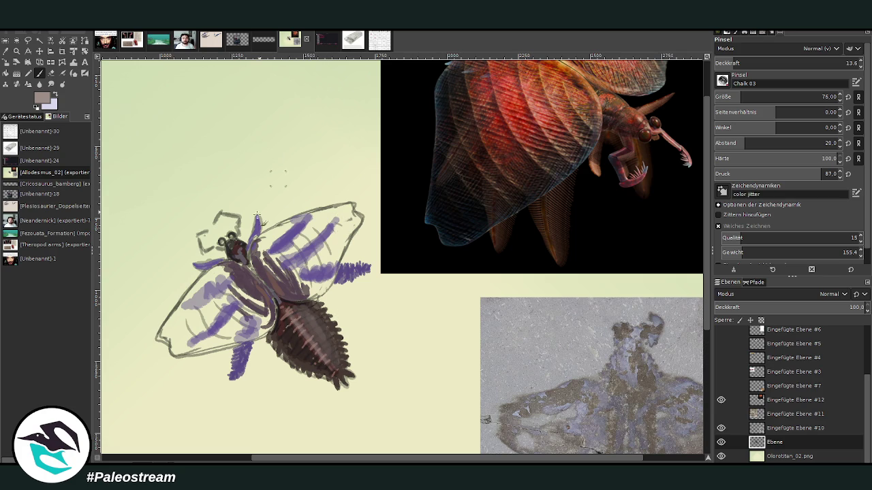
{"action": "key", "text": "minus"}
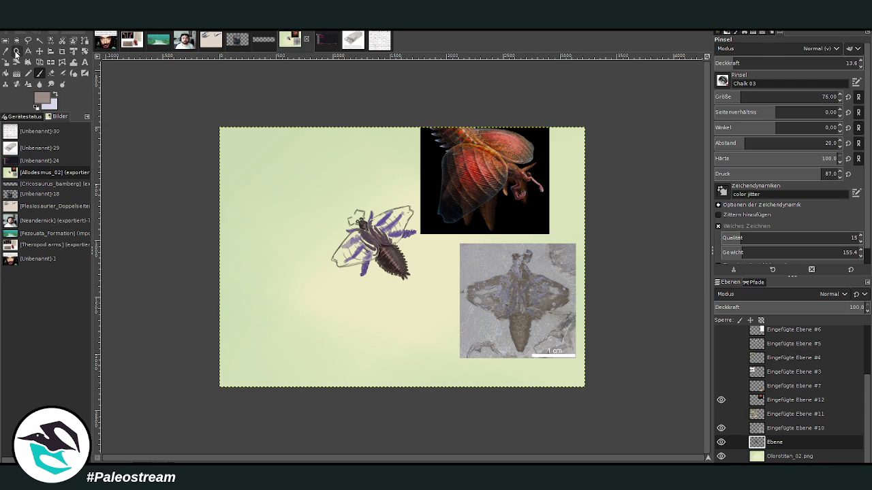
Zoom in on the bug and smudge the purple strokes on the right wing and thorax.
{"action": "left_click", "coordinate": [15, 53]}
{"action": "left_click_drag", "start_coordinate": [330, 166], "coordinate": [452, 300]}
{"action": "left_click_drag", "start_coordinate": [281, 131], "coordinate": [519, 411]}
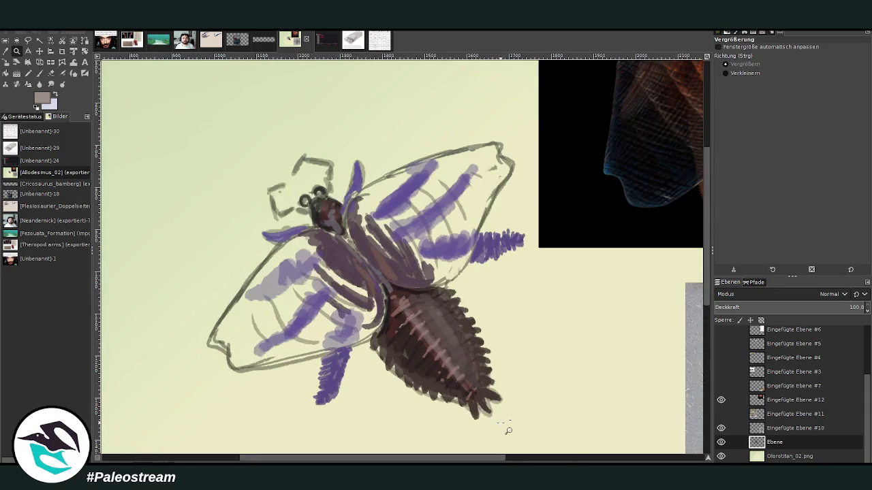
{"action": "left_click", "coordinate": [50, 84]}
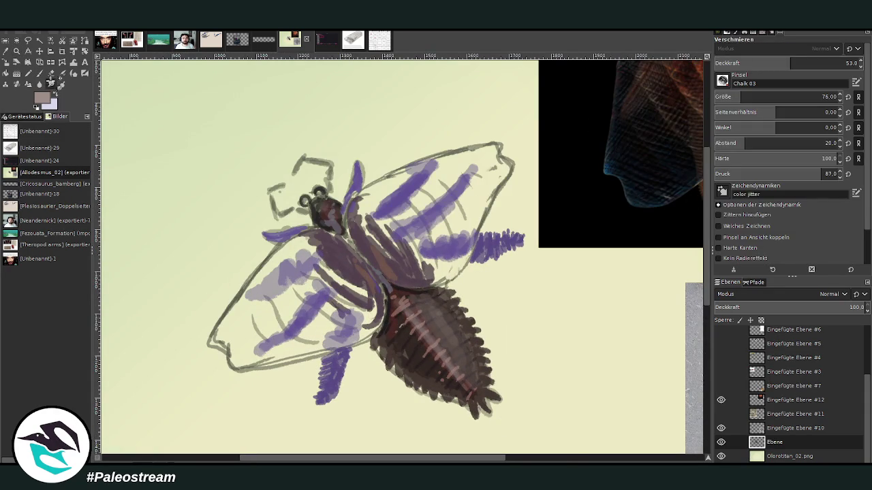
{"action": "left_click", "coordinate": [750, 96]}
{"action": "left_click_drag", "start_coordinate": [436, 245], "coordinate": [453, 269]}
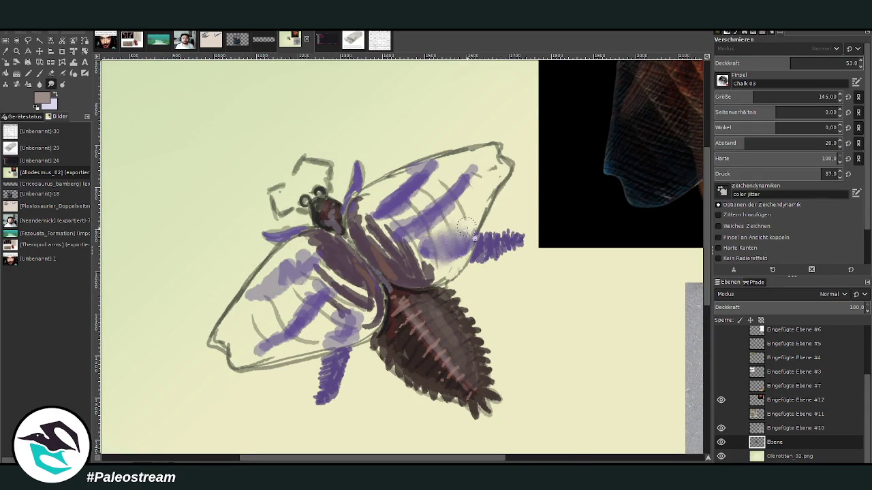
{"action": "left_click_drag", "start_coordinate": [412, 235], "coordinate": [480, 163]}
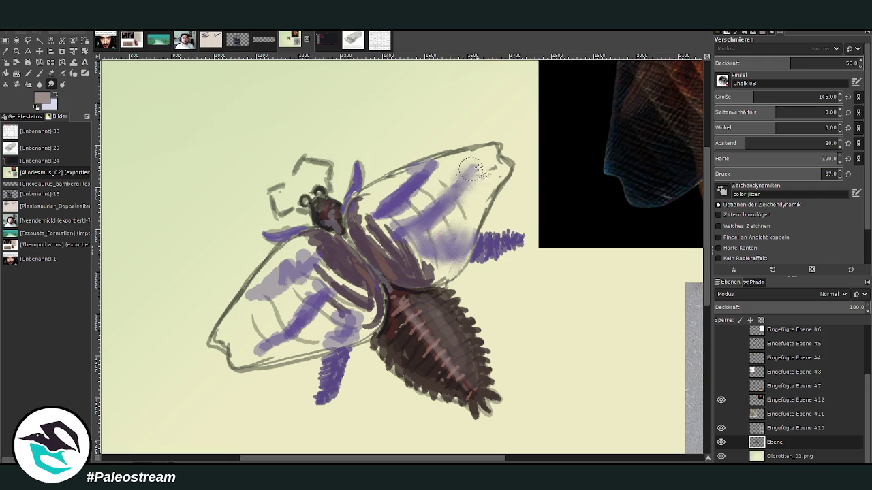
{"action": "left_click_drag", "start_coordinate": [400, 222], "coordinate": [412, 249]}
Smear the purple across the left wings and blend thorax brown into the wing paint.
{"action": "mouse_move", "coordinate": [348, 315]}
{"action": "left_mouse_down"}
{"action": "mouse_move", "coordinate": [336, 332]}
{"action": "mouse_move", "coordinate": [337, 368]}
{"action": "mouse_move", "coordinate": [266, 358]}
{"action": "left_mouse_up"}
{"action": "mouse_move", "coordinate": [293, 327]}
{"action": "left_mouse_down"}
{"action": "mouse_move", "coordinate": [286, 280]}
{"action": "mouse_move", "coordinate": [255, 303]}
{"action": "left_mouse_up"}
{"action": "left_click_drag", "start_coordinate": [300, 273], "coordinate": [330, 258]}
{"action": "mouse_move", "coordinate": [269, 303]}
{"action": "left_mouse_down"}
{"action": "mouse_move", "coordinate": [319, 281]}
{"action": "mouse_move", "coordinate": [371, 306]}
{"action": "left_mouse_up"}
{"action": "mouse_move", "coordinate": [313, 250]}
{"action": "left_mouse_down"}
{"action": "mouse_move", "coordinate": [375, 299]}
{"action": "mouse_move", "coordinate": [385, 333]}
{"action": "left_mouse_up"}
{"action": "mouse_move", "coordinate": [405, 279]}
{"action": "left_mouse_down"}
{"action": "mouse_move", "coordinate": [449, 272]}
{"action": "mouse_move", "coordinate": [361, 215]}
{"action": "mouse_move", "coordinate": [401, 249]}
{"action": "left_mouse_up"}
{"action": "left_click_drag", "start_coordinate": [320, 262], "coordinate": [291, 252]}
Sample a pale cream colour and hatch it over the upper right wing at size 32.
{"action": "left_click", "coordinate": [6, 51]}
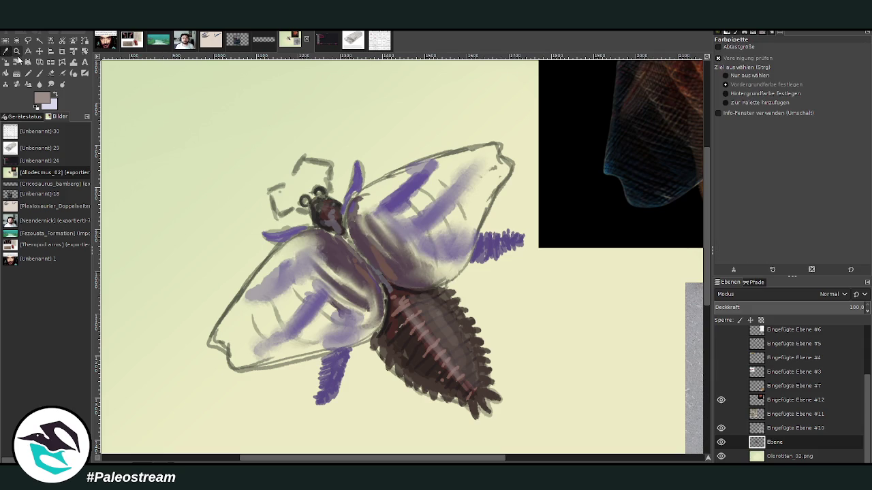
{"action": "left_click", "coordinate": [476, 204]}
{"action": "left_click", "coordinate": [688, 247]}
{"action": "left_click", "coordinate": [42, 72]}
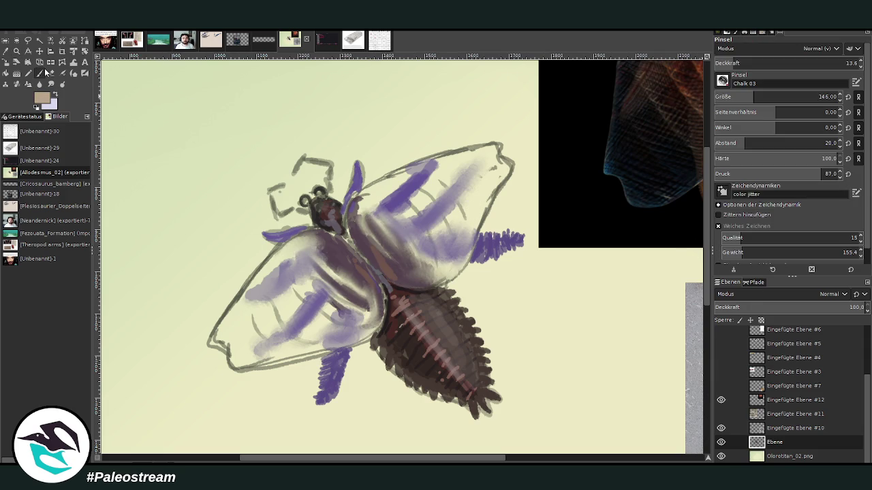
{"action": "left_click", "coordinate": [786, 63]}
{"action": "left_click", "coordinate": [822, 96]}
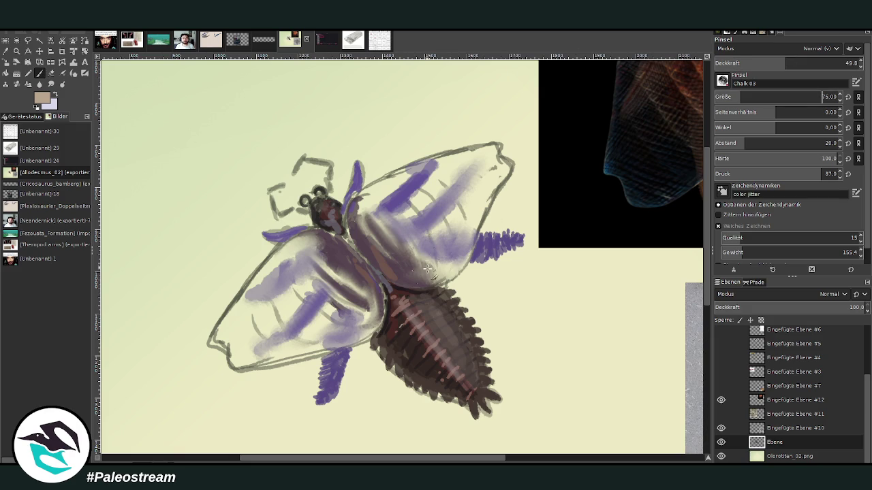
{"action": "left_click", "coordinate": [822, 97]}
{"action": "left_click", "coordinate": [803, 63]}
{"action": "left_click_drag", "start_coordinate": [452, 241], "coordinate": [453, 176]}
{"action": "left_click_drag", "start_coordinate": [481, 220], "coordinate": [470, 178]}
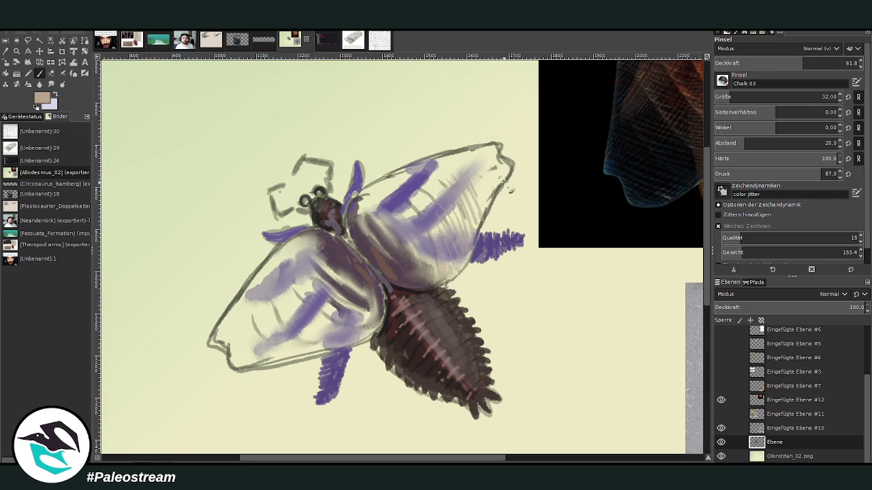
{"action": "mouse_move", "coordinate": [369, 216]}
{"action": "left_mouse_down"}
{"action": "mouse_move", "coordinate": [357, 199]}
{"action": "mouse_move", "coordinate": [422, 185]}
{"action": "mouse_move", "coordinate": [407, 174]}
{"action": "mouse_move", "coordinate": [436, 184]}
{"action": "mouse_move", "coordinate": [456, 167]}
{"action": "left_mouse_up"}
{"action": "left_click_drag", "start_coordinate": [476, 204], "coordinate": [473, 169]}
Redraw the lower-left wing outline and hatch light chalk over both left wings.
{"action": "mouse_move", "coordinate": [228, 353]}
{"action": "left_mouse_down"}
{"action": "mouse_move", "coordinate": [258, 367]}
{"action": "mouse_move", "coordinate": [334, 348]}
{"action": "left_mouse_up"}
{"action": "mouse_move", "coordinate": [264, 364]}
{"action": "left_mouse_down"}
{"action": "mouse_move", "coordinate": [344, 341]}
{"action": "mouse_move", "coordinate": [212, 330]}
{"action": "left_mouse_up"}
{"action": "mouse_move", "coordinate": [322, 249]}
{"action": "left_mouse_down"}
{"action": "mouse_move", "coordinate": [365, 283]}
{"action": "mouse_move", "coordinate": [357, 268]}
{"action": "mouse_move", "coordinate": [369, 308]}
{"action": "left_mouse_up"}
{"action": "mouse_move", "coordinate": [312, 265]}
{"action": "left_mouse_down"}
{"action": "mouse_move", "coordinate": [348, 307]}
{"action": "mouse_move", "coordinate": [328, 314]}
{"action": "left_mouse_up"}
{"action": "left_click_drag", "start_coordinate": [289, 276], "coordinate": [331, 327]}
{"action": "left_click_drag", "start_coordinate": [275, 296], "coordinate": [338, 326]}
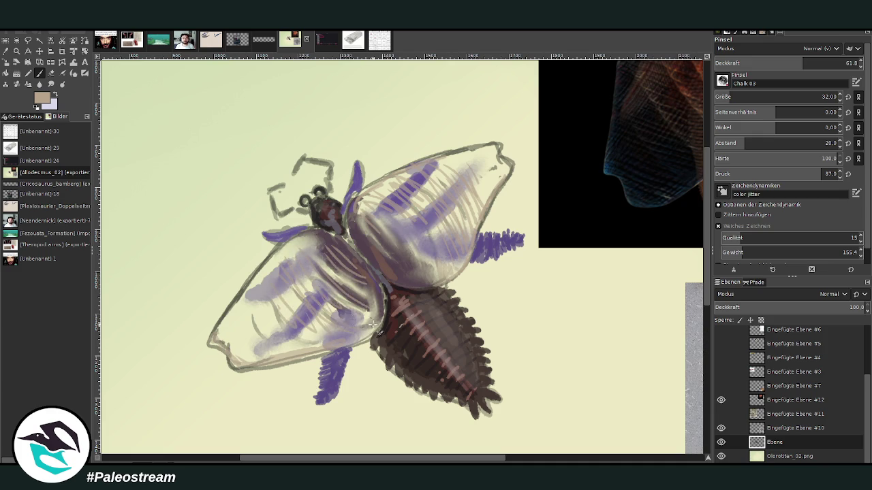
{"action": "left_click_drag", "start_coordinate": [297, 246], "coordinate": [231, 312]}
Swap to dark brown, sketch an antenna, and move the black reference image up and left.
{"action": "key", "text": "greater"}
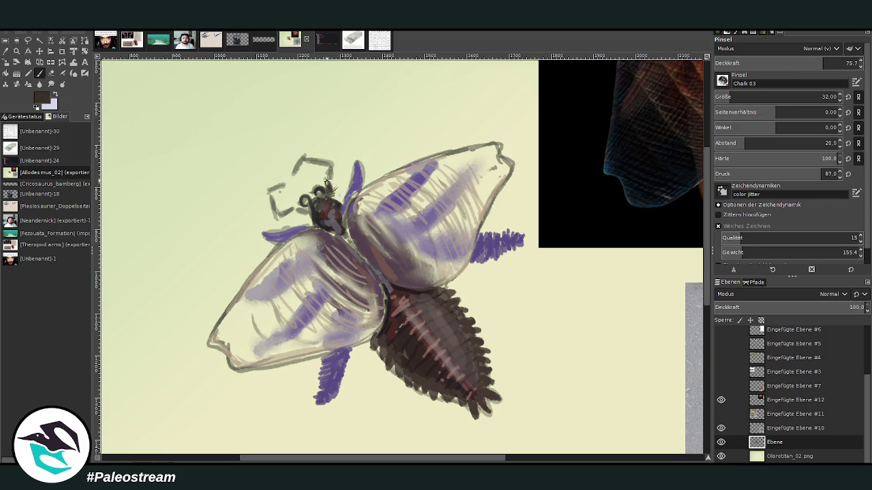
{"action": "mouse_move", "coordinate": [333, 194]}
{"action": "left_mouse_down"}
{"action": "mouse_move", "coordinate": [296, 168]}
{"action": "mouse_move", "coordinate": [293, 176]}
{"action": "left_mouse_up"}
{"action": "scroll", "coordinate": [701, 173], "scroll_direction": "up", "scroll_amount": 3}
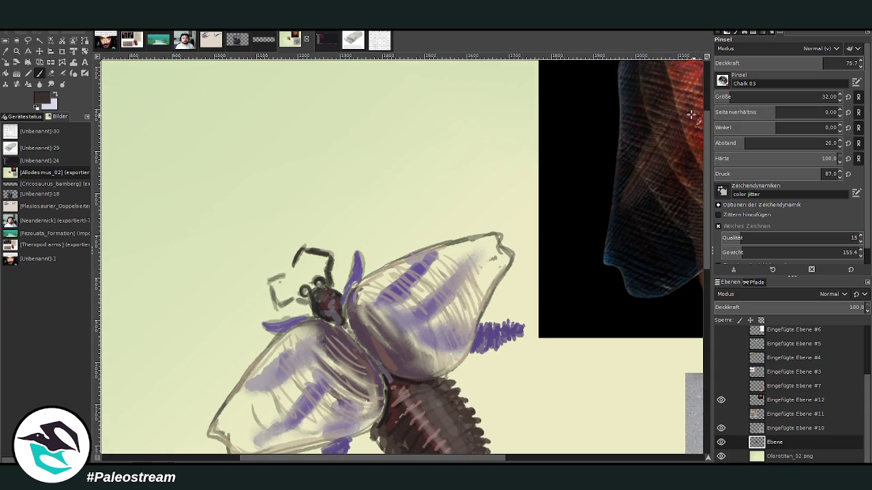
{"action": "left_click", "coordinate": [39, 51]}
{"action": "left_click_drag", "start_coordinate": [613, 171], "coordinate": [174, 56]}
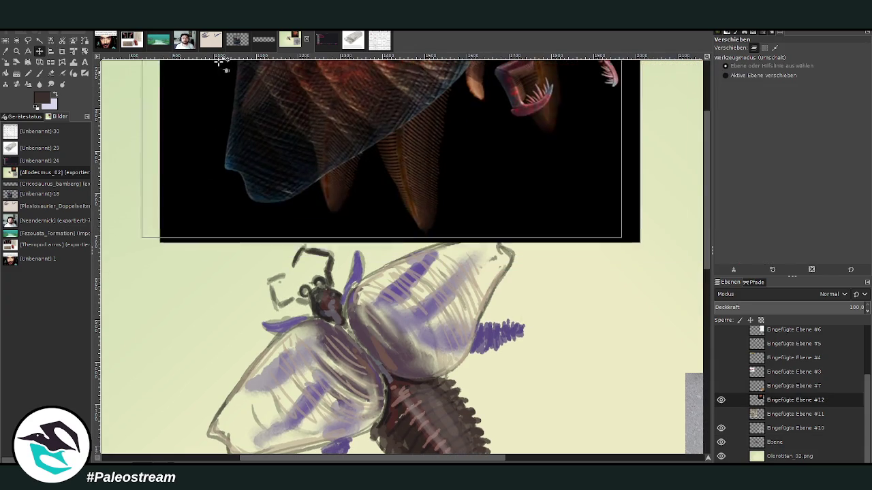
Repaint the antennae and front limbs as thick dark strokes at size 25, opacity 90.5.
{"action": "left_click", "coordinate": [39, 73]}
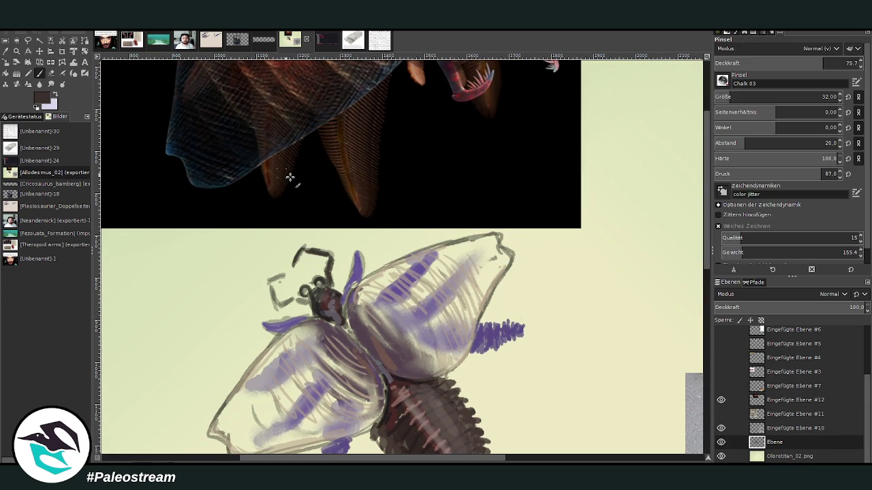
{"action": "mouse_move", "coordinate": [298, 253]}
{"action": "left_mouse_down"}
{"action": "mouse_move", "coordinate": [296, 265]}
{"action": "mouse_move", "coordinate": [304, 247]}
{"action": "mouse_move", "coordinate": [325, 252]}
{"action": "mouse_move", "coordinate": [331, 285]}
{"action": "mouse_move", "coordinate": [276, 307]}
{"action": "left_mouse_up"}
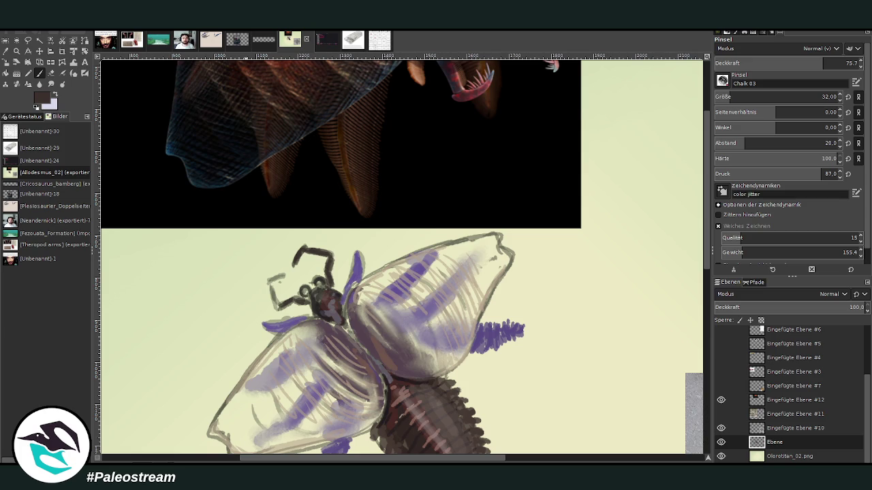
{"action": "mouse_move", "coordinate": [311, 306]}
{"action": "left_mouse_down"}
{"action": "mouse_move", "coordinate": [286, 305]}
{"action": "mouse_move", "coordinate": [271, 292]}
{"action": "mouse_move", "coordinate": [279, 280]}
{"action": "left_mouse_up"}
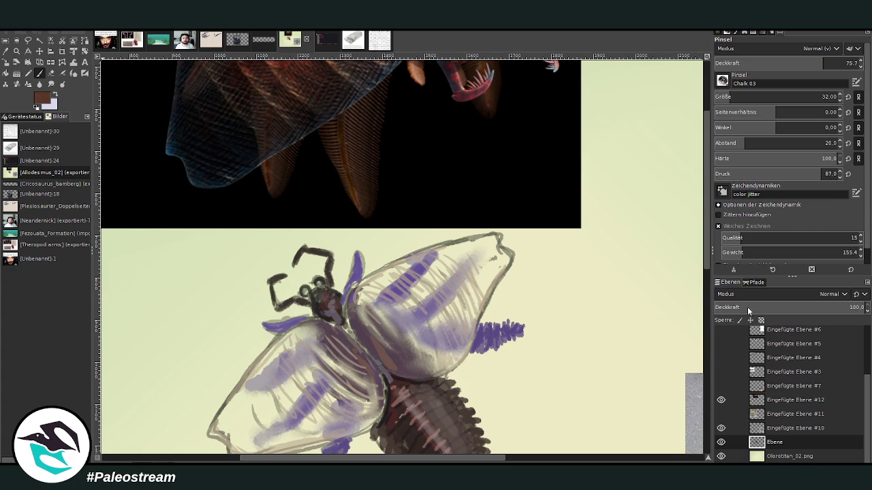
{"action": "left_click", "coordinate": [844, 62]}
{"action": "left_click", "coordinate": [821, 96]}
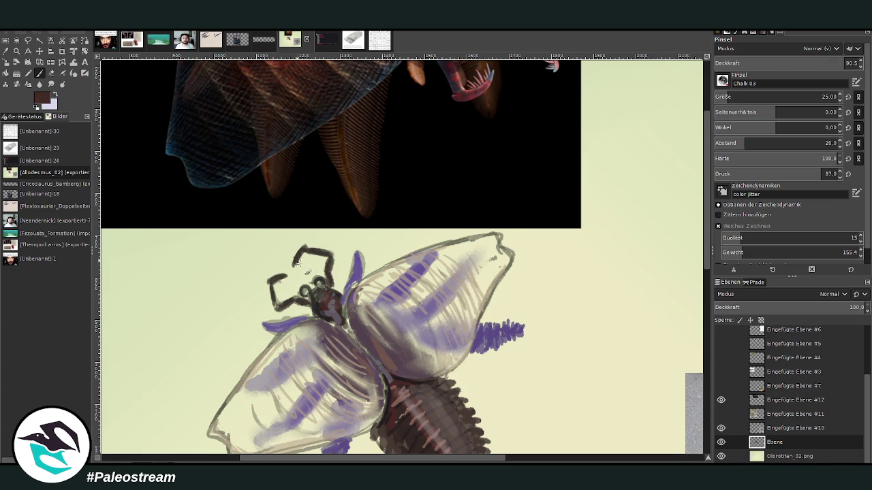
{"action": "mouse_move", "coordinate": [291, 286]}
{"action": "left_mouse_down"}
{"action": "mouse_move", "coordinate": [276, 276]}
{"action": "mouse_move", "coordinate": [286, 293]}
{"action": "mouse_move", "coordinate": [322, 288]}
{"action": "left_mouse_up"}
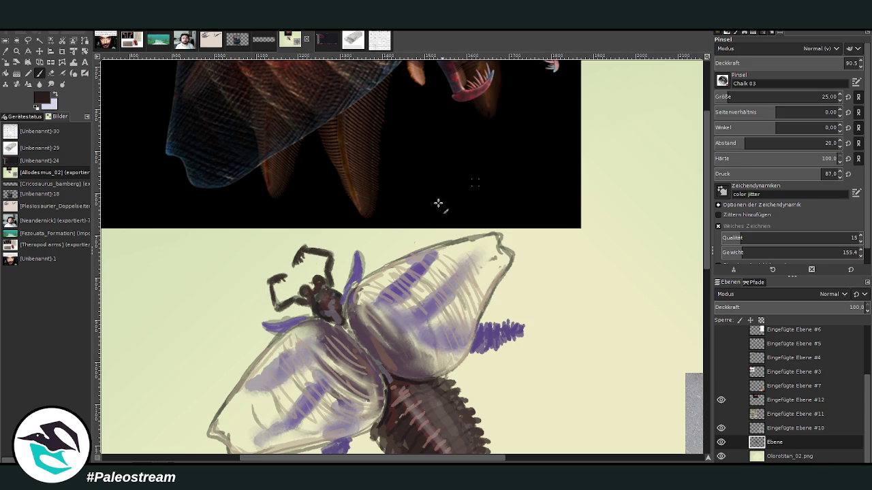
{"action": "mouse_move", "coordinate": [328, 271]}
{"action": "left_mouse_down"}
{"action": "mouse_move", "coordinate": [335, 293]}
{"action": "mouse_move", "coordinate": [285, 316]}
{"action": "mouse_move", "coordinate": [275, 307]}
{"action": "left_mouse_up"}
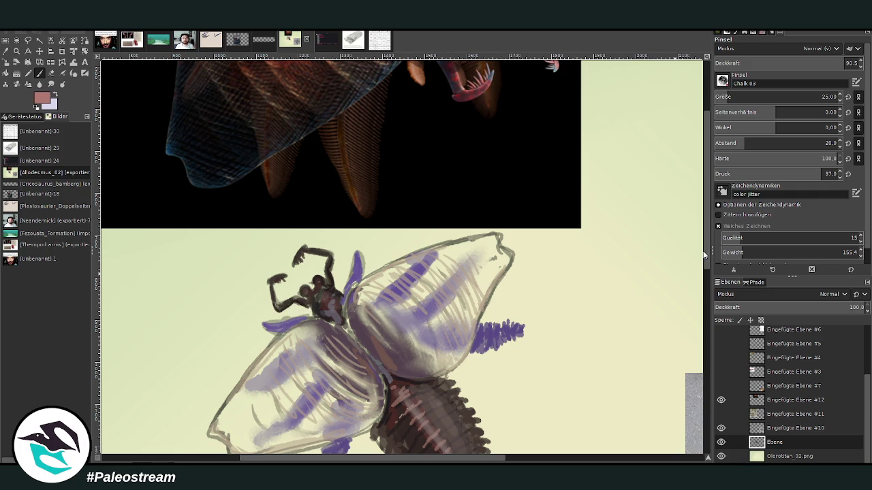
Lower the brush opacity to 32.2 and hatch light chalk shading over the body and wings.
{"action": "left_click", "coordinate": [760, 63]}
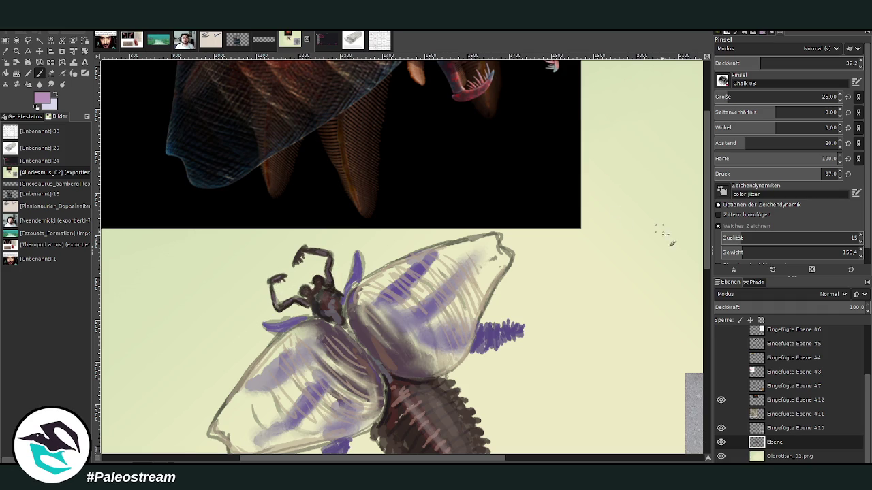
{"action": "left_click_drag", "start_coordinate": [704, 157], "coordinate": [709, 115]}
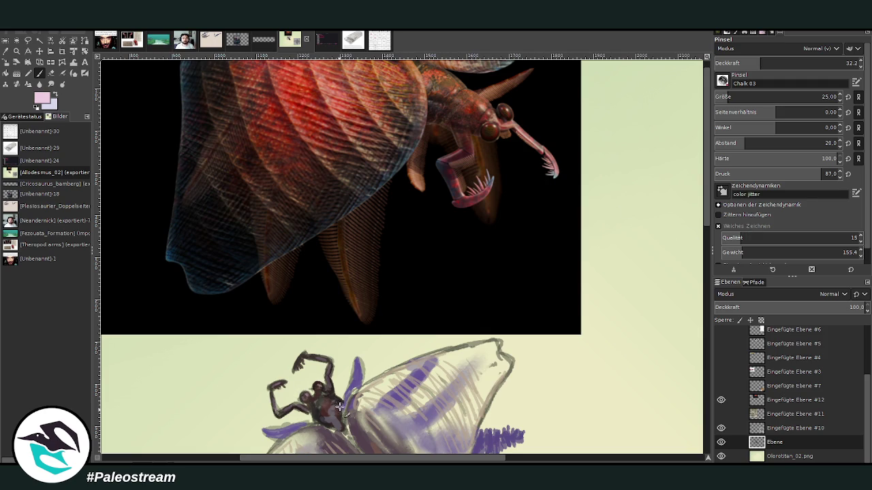
{"action": "scroll", "coordinate": [690, 181], "scroll_direction": "down", "scroll_amount": 2}
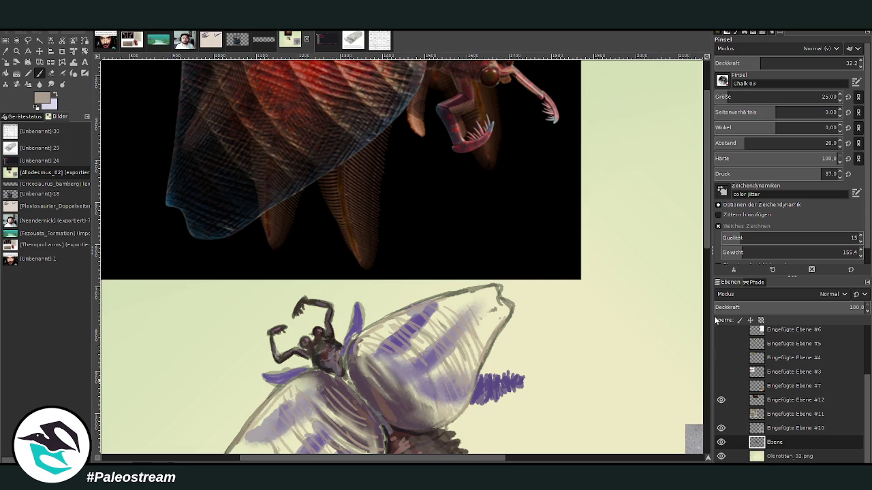
{"action": "scroll", "coordinate": [706, 129], "scroll_direction": "up", "scroll_amount": 2}
{"action": "scroll", "coordinate": [704, 115], "scroll_direction": "down", "scroll_amount": 5}
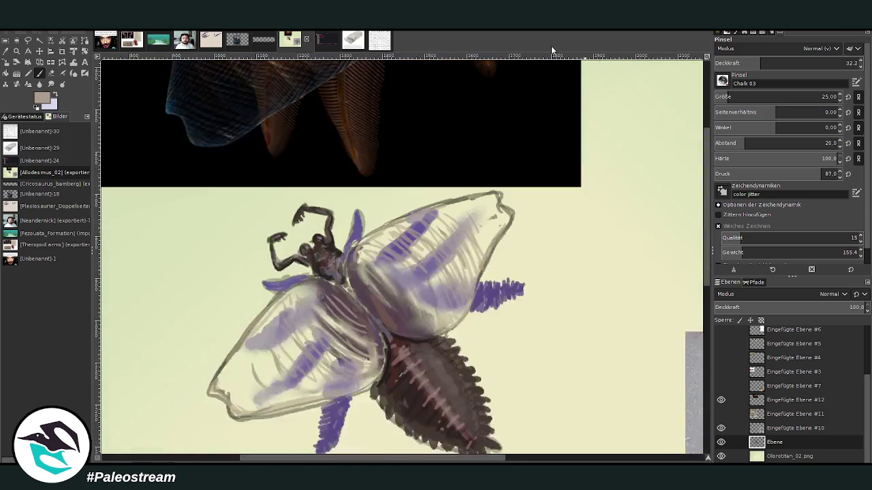
{"action": "mouse_move", "coordinate": [361, 289]}
{"action": "left_mouse_down"}
{"action": "mouse_move", "coordinate": [407, 308]}
{"action": "mouse_move", "coordinate": [392, 251]}
{"action": "mouse_move", "coordinate": [406, 245]}
{"action": "left_mouse_up"}
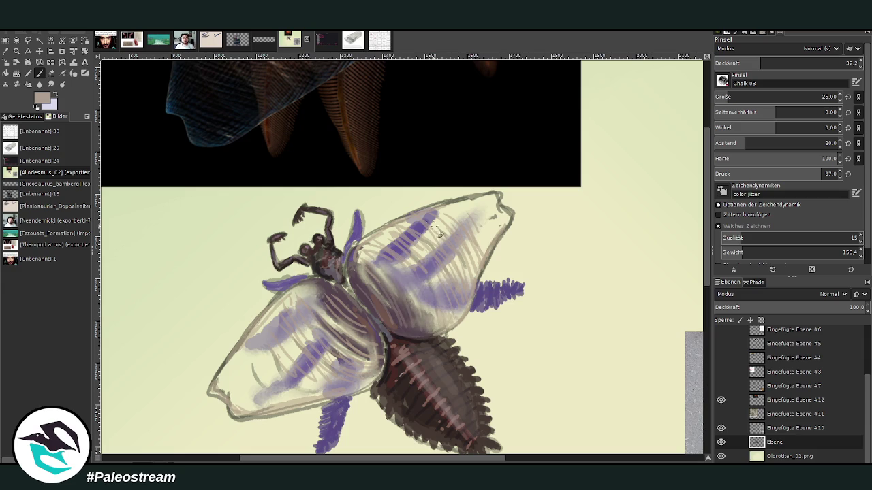
{"action": "left_click_drag", "start_coordinate": [471, 219], "coordinate": [494, 240]}
{"action": "left_click_drag", "start_coordinate": [238, 382], "coordinate": [275, 383]}
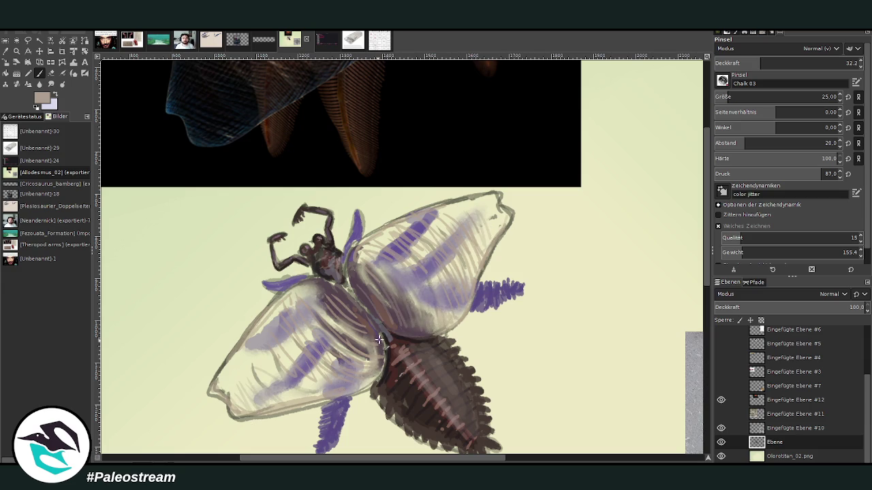
{"action": "mouse_move", "coordinate": [353, 352]}
{"action": "left_mouse_down"}
{"action": "mouse_move", "coordinate": [287, 368]}
{"action": "mouse_move", "coordinate": [320, 281]}
{"action": "left_mouse_up"}
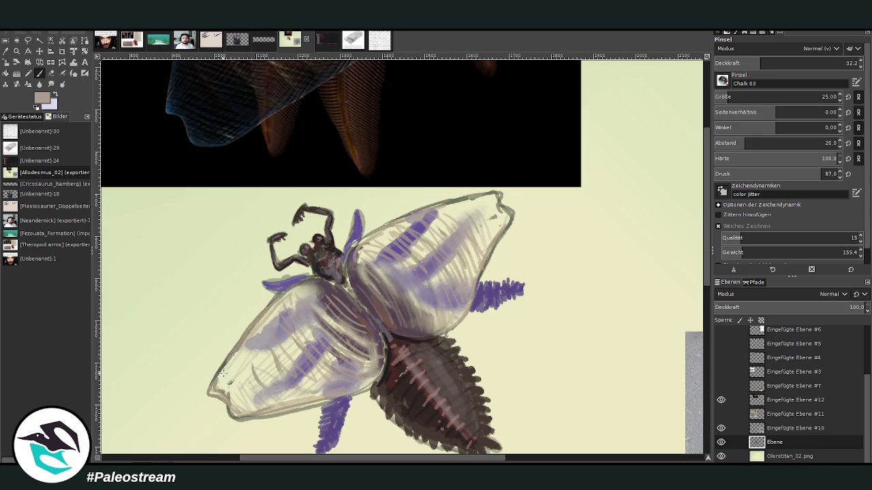
Pick a light cream colour and highlight the wing edges and wing–body boundary at opacity 70.
{"action": "left_click", "coordinate": [683, 235], "text": "ctrl"}
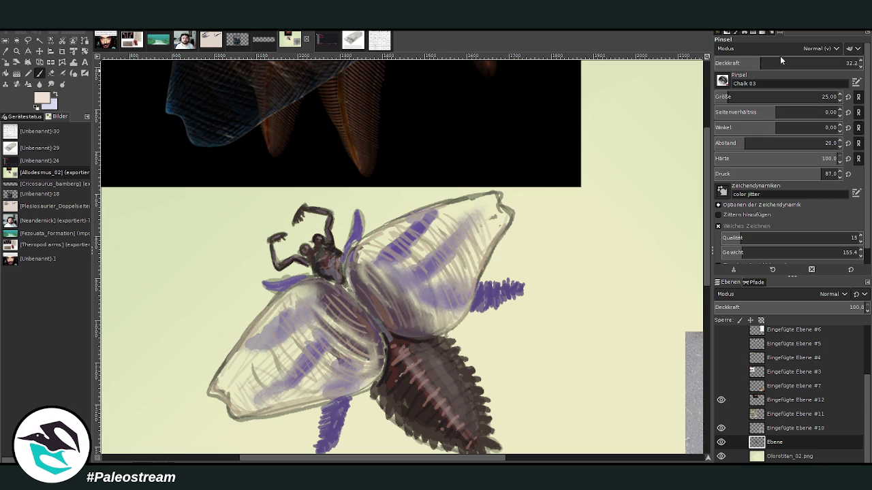
{"action": "left_click", "coordinate": [812, 61]}
{"action": "left_click_drag", "start_coordinate": [356, 293], "coordinate": [355, 247]}
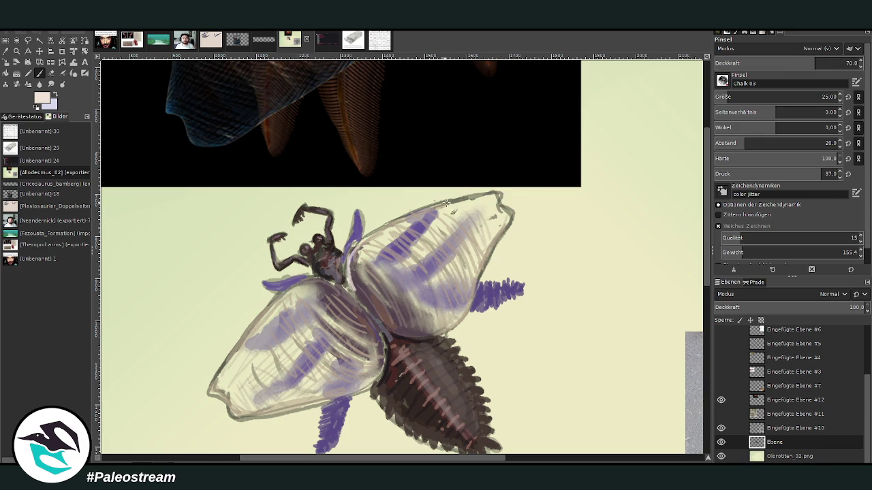
{"action": "mouse_move", "coordinate": [499, 198]}
{"action": "left_mouse_down"}
{"action": "mouse_move", "coordinate": [402, 218]}
{"action": "mouse_move", "coordinate": [309, 280]}
{"action": "left_mouse_up"}
{"action": "mouse_move", "coordinate": [372, 336]}
{"action": "left_mouse_down"}
{"action": "mouse_move", "coordinate": [336, 291]}
{"action": "mouse_move", "coordinate": [374, 334]}
{"action": "left_mouse_up"}
{"action": "left_click_drag", "start_coordinate": [335, 289], "coordinate": [402, 333]}
At size 14, trace cream strokes along the inner and outer wing edges, ending at opacity 84.5.
{"action": "left_click_drag", "start_coordinate": [755, 97], "coordinate": [739, 96]}
{"action": "left_click_drag", "start_coordinate": [815, 63], "coordinate": [768, 63]}
{"action": "mouse_move", "coordinate": [360, 294]}
{"action": "left_mouse_down"}
{"action": "mouse_move", "coordinate": [402, 326]}
{"action": "mouse_move", "coordinate": [435, 315]}
{"action": "mouse_move", "coordinate": [412, 308]}
{"action": "mouse_move", "coordinate": [422, 293]}
{"action": "mouse_move", "coordinate": [406, 286]}
{"action": "mouse_move", "coordinate": [339, 285]}
{"action": "mouse_move", "coordinate": [368, 351]}
{"action": "mouse_move", "coordinate": [328, 386]}
{"action": "mouse_move", "coordinate": [281, 389]}
{"action": "left_mouse_up"}
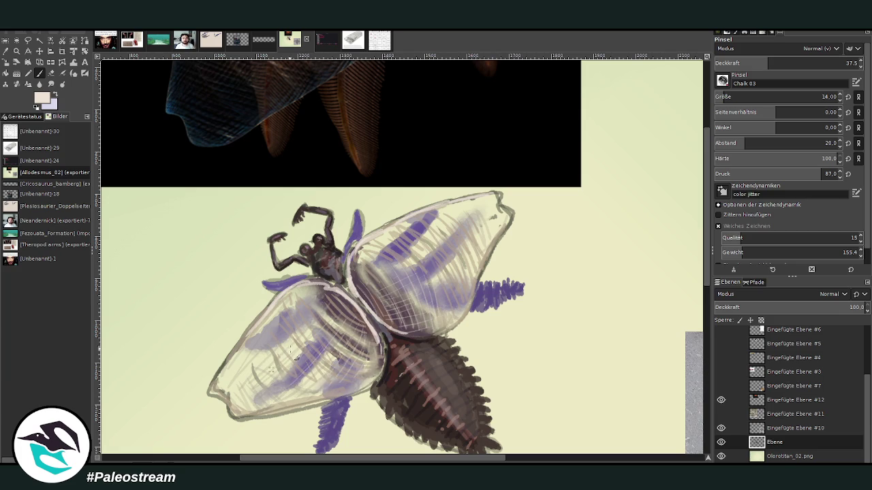
{"action": "left_click_drag", "start_coordinate": [250, 333], "coordinate": [231, 358]}
{"action": "mouse_move", "coordinate": [506, 214]}
{"action": "left_mouse_down"}
{"action": "mouse_move", "coordinate": [503, 247]}
{"action": "mouse_move", "coordinate": [469, 302]}
{"action": "left_mouse_up"}
{"action": "left_click_drag", "start_coordinate": [497, 196], "coordinate": [498, 209]}
{"action": "key", "text": "greater"}
{"action": "key", "text": "greater"}
{"action": "key", "text": "greater"}
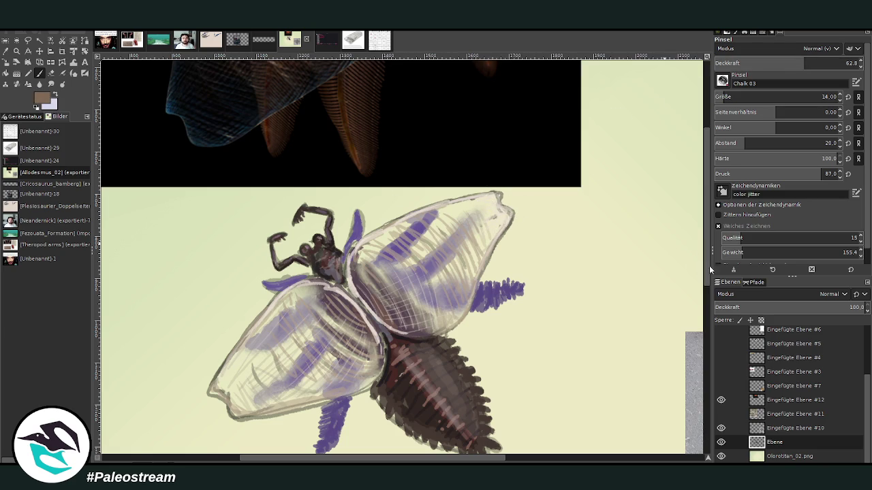
{"action": "left_click_drag", "start_coordinate": [805, 63], "coordinate": [839, 63]}
{"action": "scroll", "coordinate": [784, 97], "scroll_direction": "down", "scroll_amount": 1}
Dab dark brown spots across the upper wing out to its tip.
{"action": "left_click", "coordinate": [468, 254]}
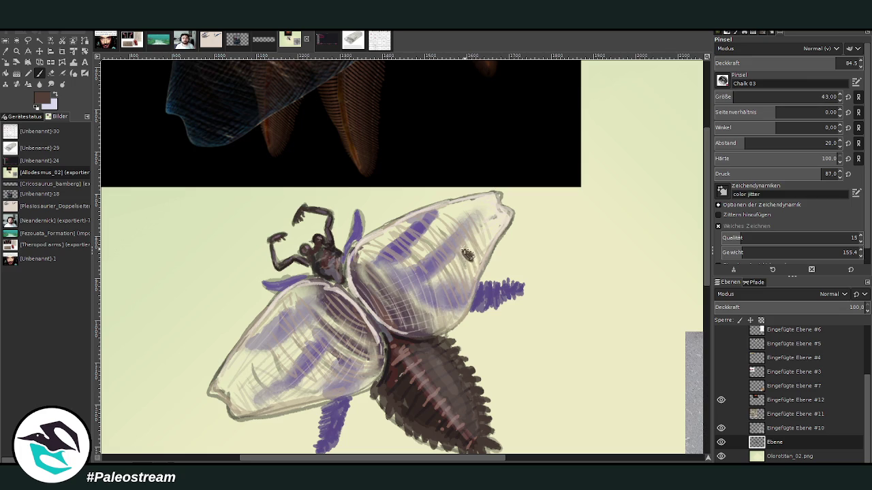
{"action": "left_click", "coordinate": [420, 274]}
{"action": "left_click", "coordinate": [448, 287]}
{"action": "left_click", "coordinate": [395, 253]}
{"action": "left_click", "coordinate": [434, 230]}
{"action": "left_click", "coordinate": [470, 218]}
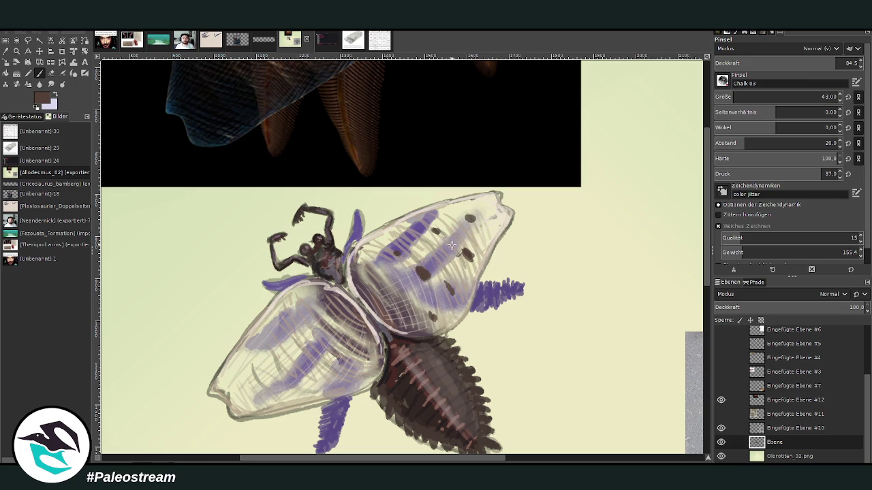
{"action": "left_click", "coordinate": [486, 231]}
{"action": "left_click", "coordinate": [488, 214]}
Add brown spots over the lower-left wing.
{"action": "left_click", "coordinate": [321, 332]}
{"action": "left_click", "coordinate": [280, 329]}
{"action": "left_click", "coordinate": [309, 368]}
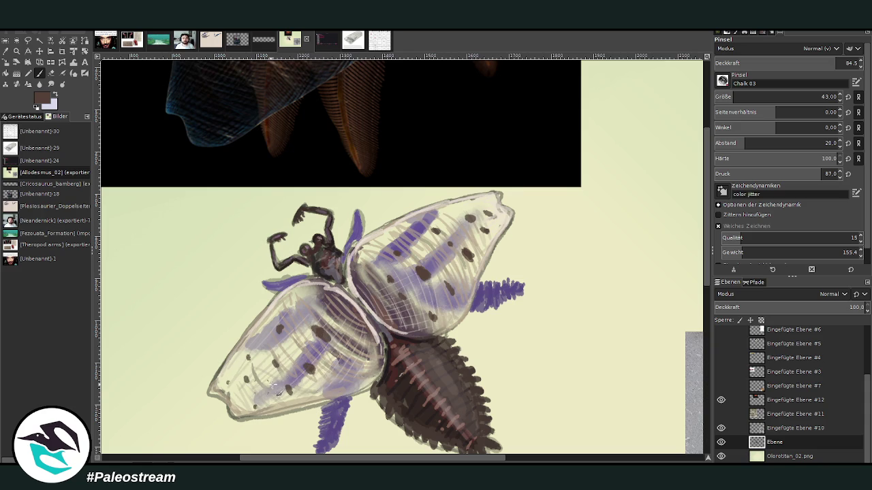
{"action": "left_click", "coordinate": [347, 357]}
{"action": "left_click", "coordinate": [284, 318]}
Switch to black and speckle the lower-left wing tip with black spots.
{"action": "key", "text": "d"}
{"action": "left_click", "coordinate": [289, 390]}
{"action": "left_click", "coordinate": [255, 407]}
{"action": "left_click", "coordinate": [237, 387]}
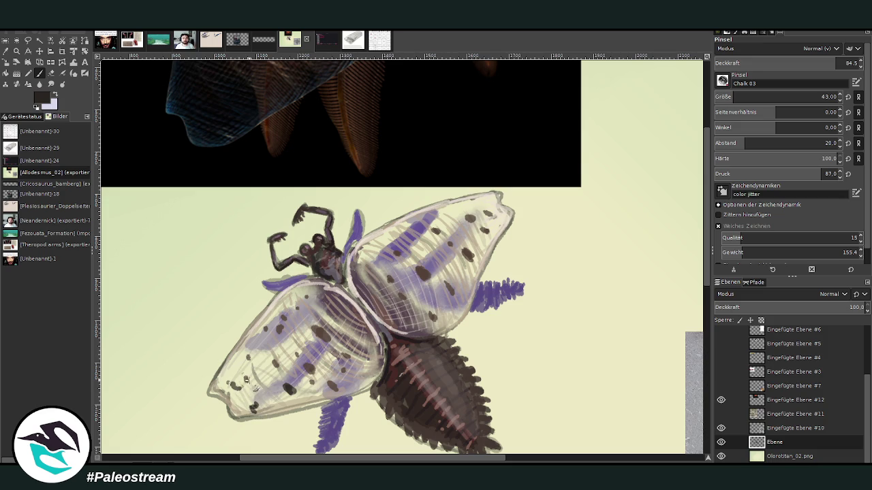
{"action": "left_click", "coordinate": [279, 403]}
{"action": "left_click", "coordinate": [217, 385]}
{"action": "left_click", "coordinate": [235, 407]}
{"action": "left_click", "coordinate": [285, 406]}
{"action": "left_click", "coordinate": [235, 414]}
{"action": "left_click", "coordinate": [215, 393]}
Speckle the right wing tip with black spots, then return to brown and fit the image.
{"action": "left_click", "coordinate": [474, 205]}
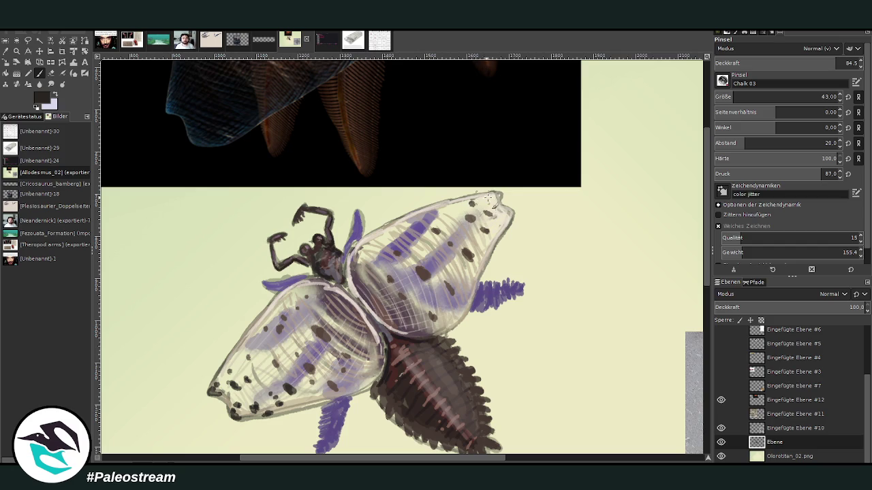
{"action": "left_click", "coordinate": [497, 197]}
{"action": "left_click", "coordinate": [511, 213]}
{"action": "left_click", "coordinate": [485, 215]}
{"action": "left_click", "coordinate": [453, 210]}
{"action": "left_click", "coordinate": [472, 223]}
{"action": "left_click", "coordinate": [490, 247]}
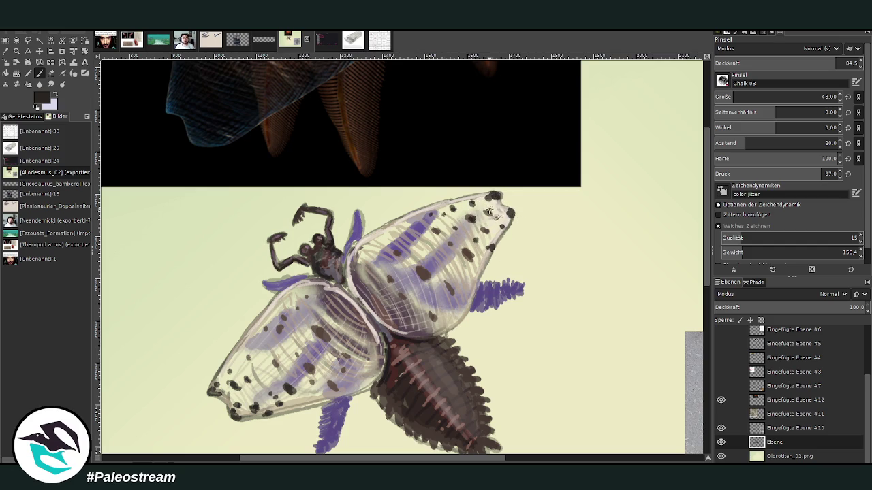
{"action": "left_click", "coordinate": [695, 293], "text": "ctrl"}
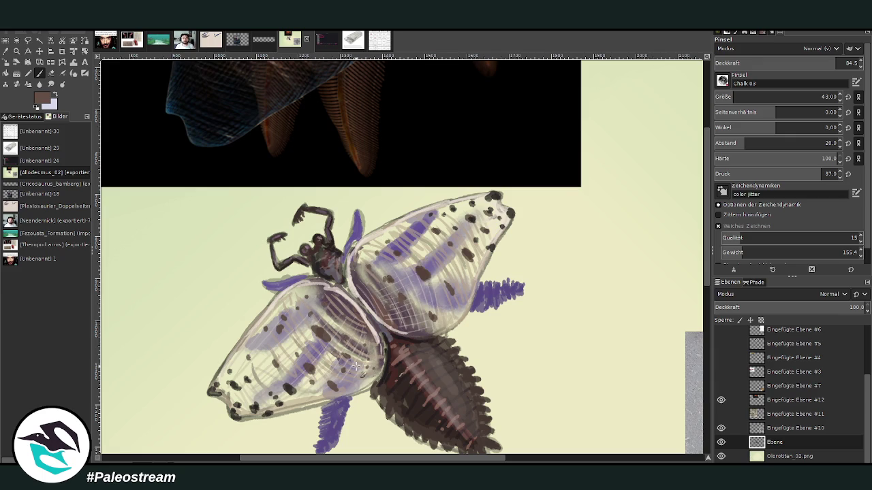
{"action": "key", "text": "shift+ctrl+j"}
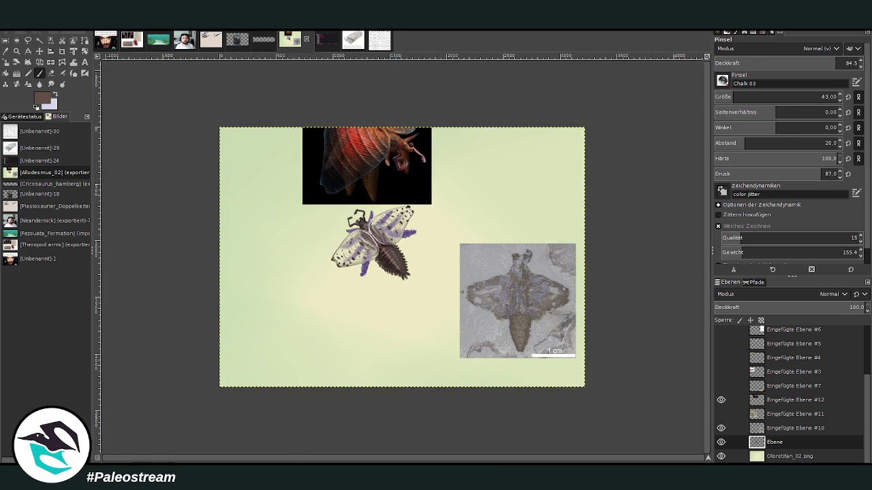
Zoom in on the insect and sample a light mauve from the painting.
{"action": "left_click", "coordinate": [16, 51]}
{"action": "left_click_drag", "start_coordinate": [306, 162], "coordinate": [425, 281]}
{"action": "left_click_drag", "start_coordinate": [245, 108], "coordinate": [481, 347]}
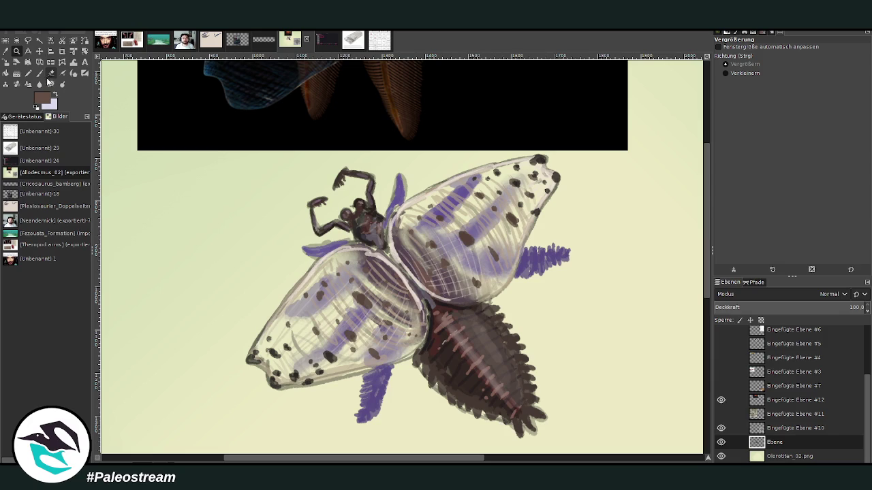
{"action": "key", "text": "p"}
{"action": "key", "text": "o"}
{"action": "left_click", "coordinate": [525, 258]}
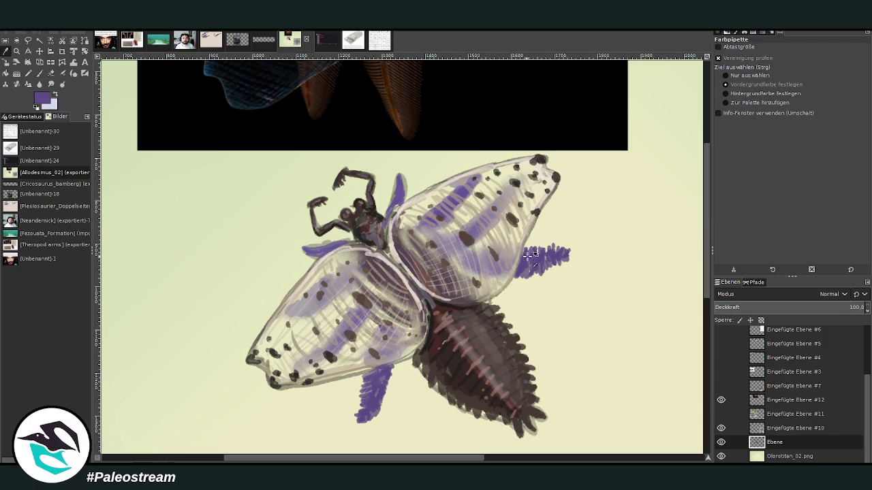
{"action": "left_click", "coordinate": [694, 253]}
{"action": "key", "text": "p"}
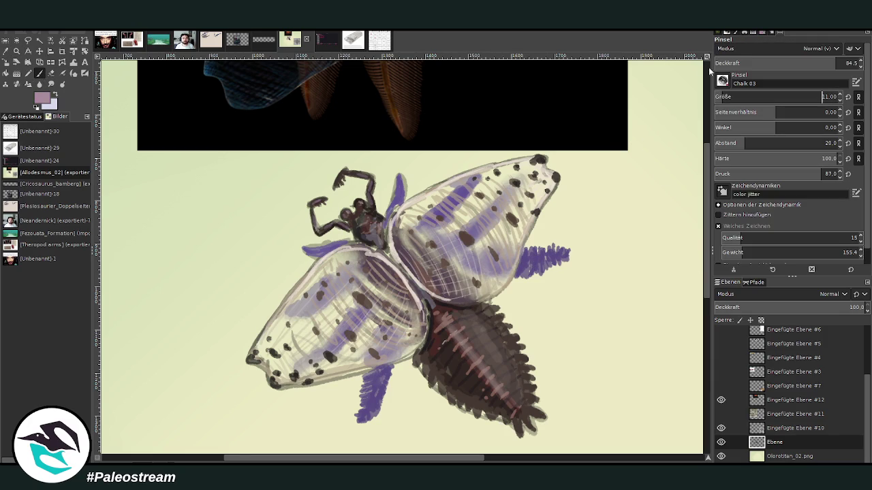
Paint light mauve chalk over the purple fin and appendage at slightly higher opacity.
{"action": "mouse_move", "coordinate": [531, 261]}
{"action": "left_mouse_down"}
{"action": "mouse_move", "coordinate": [527, 255]}
{"action": "mouse_move", "coordinate": [548, 248]}
{"action": "mouse_move", "coordinate": [524, 276]}
{"action": "left_mouse_up"}
{"action": "left_click_drag", "start_coordinate": [710, 168], "coordinate": [711, 91]}
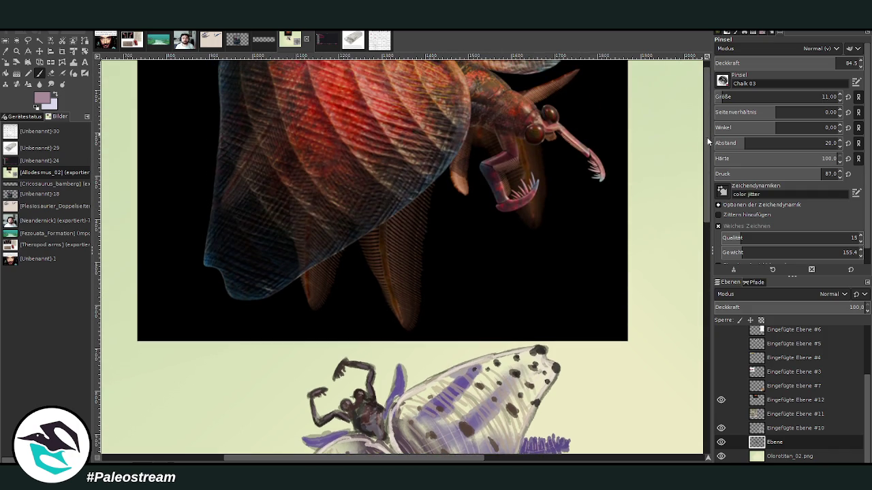
{"action": "left_click_drag", "start_coordinate": [709, 142], "coordinate": [706, 210]}
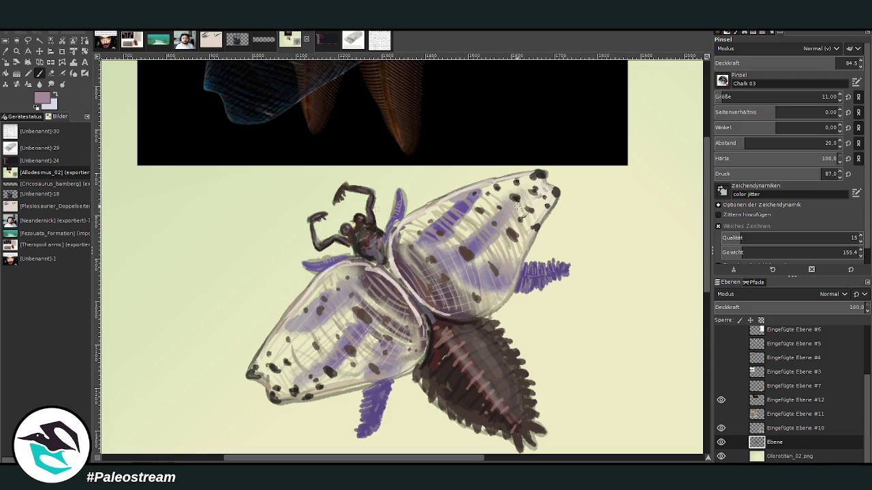
{"action": "left_click", "coordinate": [843, 63]}
{"action": "mouse_move", "coordinate": [365, 421]}
{"action": "left_mouse_down"}
{"action": "mouse_move", "coordinate": [389, 381]}
{"action": "mouse_move", "coordinate": [369, 426]}
{"action": "left_mouse_up"}
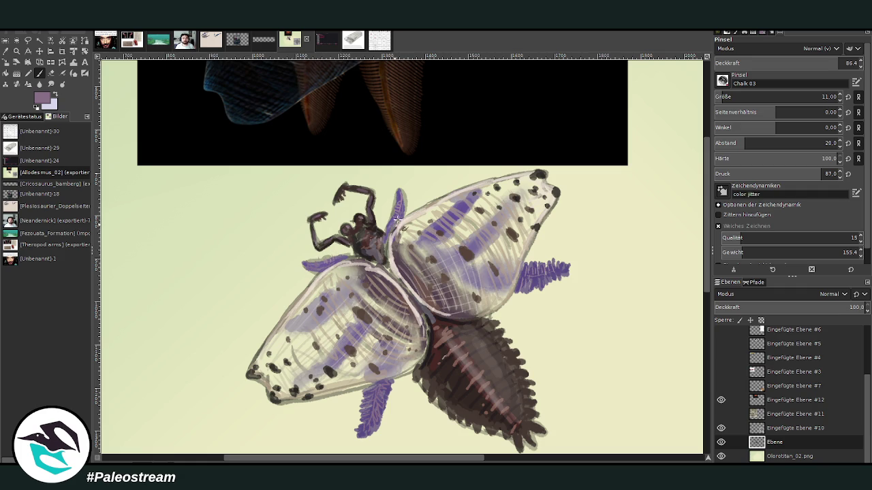
Hatch purple chalk on the upper wing and add a lavender stroke along its front edge.
{"action": "left_click_drag", "start_coordinate": [448, 212], "coordinate": [484, 194]}
{"action": "left_click_drag", "start_coordinate": [481, 243], "coordinate": [460, 254]}
{"action": "left_click_drag", "start_coordinate": [838, 63], "coordinate": [810, 62]}
{"action": "scroll", "coordinate": [722, 96], "scroll_direction": "up", "scroll_amount": 7}
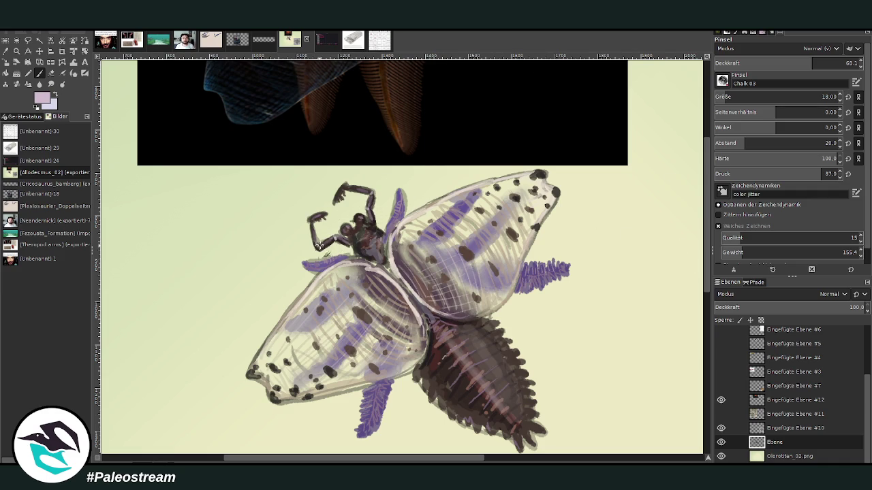
{"action": "left_click_drag", "start_coordinate": [404, 230], "coordinate": [401, 203]}
Sample dark purple and, at 82.3 opacity, darken the wing edge by the head and the wing seam.
{"action": "key", "text": "o"}
{"action": "left_click", "coordinate": [389, 387]}
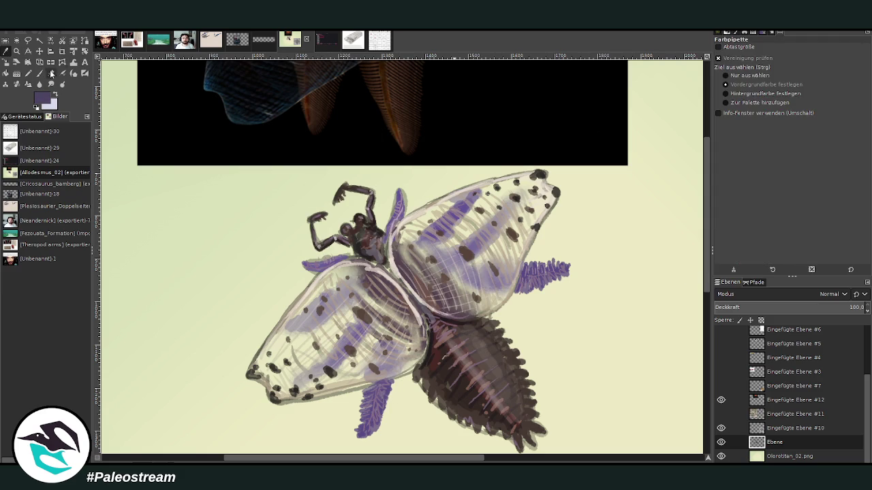
{"action": "left_click", "coordinate": [38, 73]}
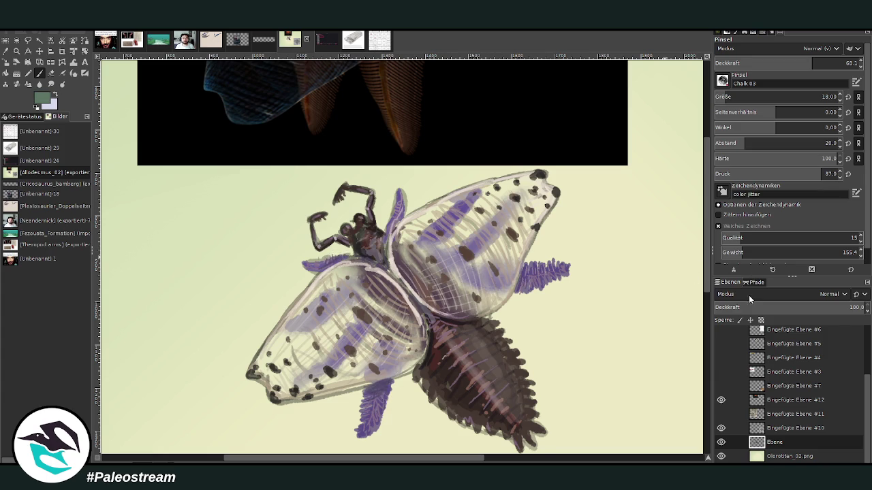
{"action": "left_click", "coordinate": [836, 62]}
{"action": "left_click_drag", "start_coordinate": [382, 269], "coordinate": [387, 235]}
{"action": "mouse_move", "coordinate": [440, 333]}
{"action": "left_mouse_down"}
{"action": "mouse_move", "coordinate": [421, 312]}
{"action": "mouse_move", "coordinate": [438, 347]}
{"action": "left_mouse_up"}
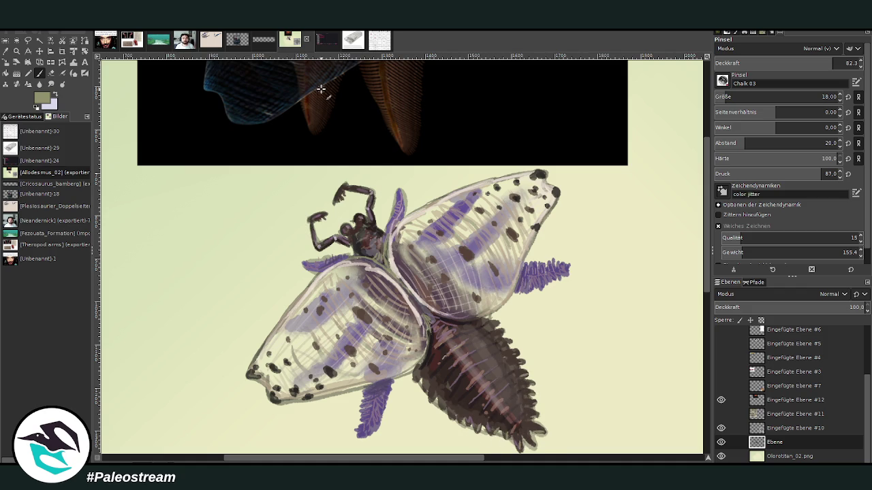
{"action": "left_click", "coordinate": [51, 73]}
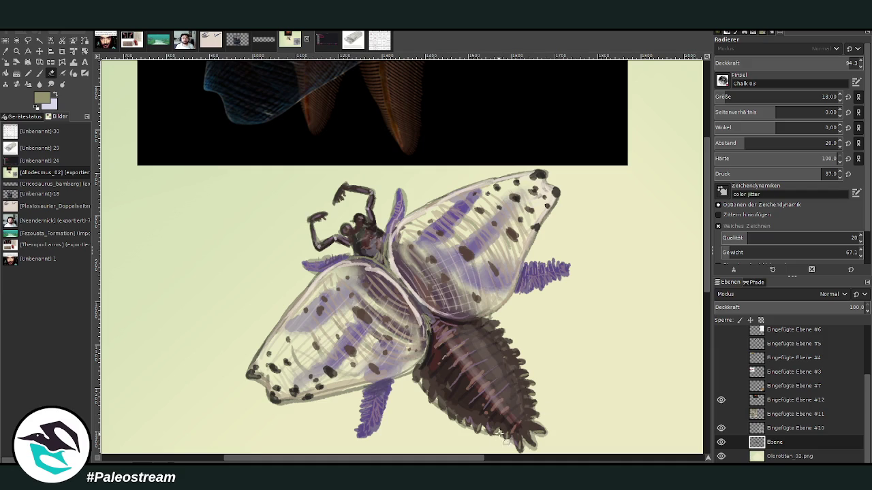
{"action": "scroll", "coordinate": [706, 179], "scroll_direction": "down", "scroll_amount": 3}
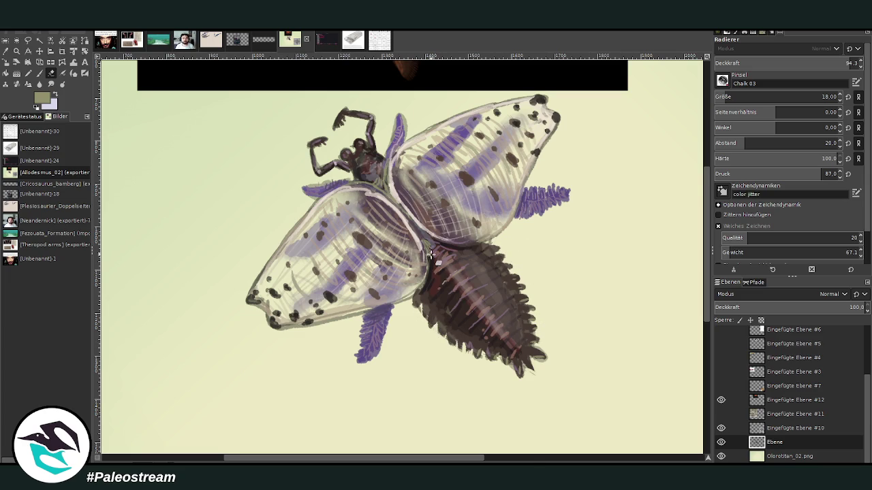
{"action": "key", "text": "minus"}
{"action": "key", "text": "minus"}
{"action": "key", "text": "minus"}
Zoom in on the creature and hide the fossil and black-background reference layers.
{"action": "key", "text": "z"}
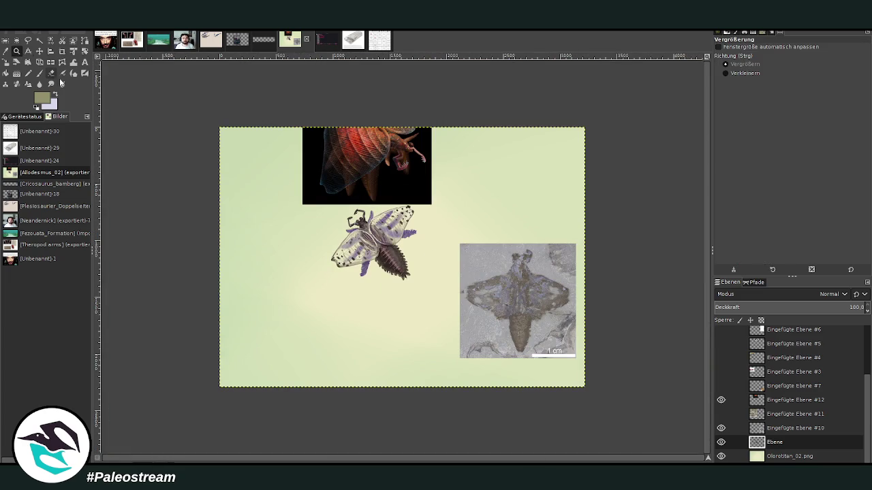
{"action": "left_click_drag", "start_coordinate": [304, 140], "coordinate": [489, 360]}
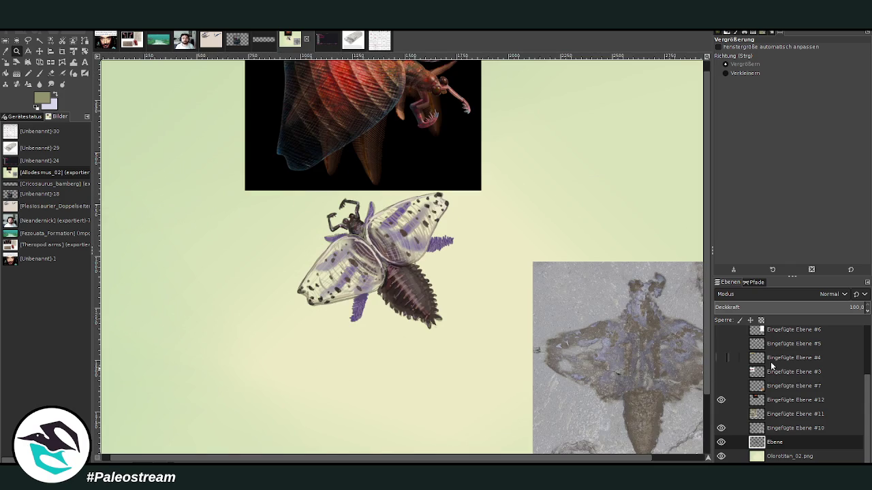
{"action": "left_click", "coordinate": [721, 429]}
{"action": "left_click", "coordinate": [721, 400]}
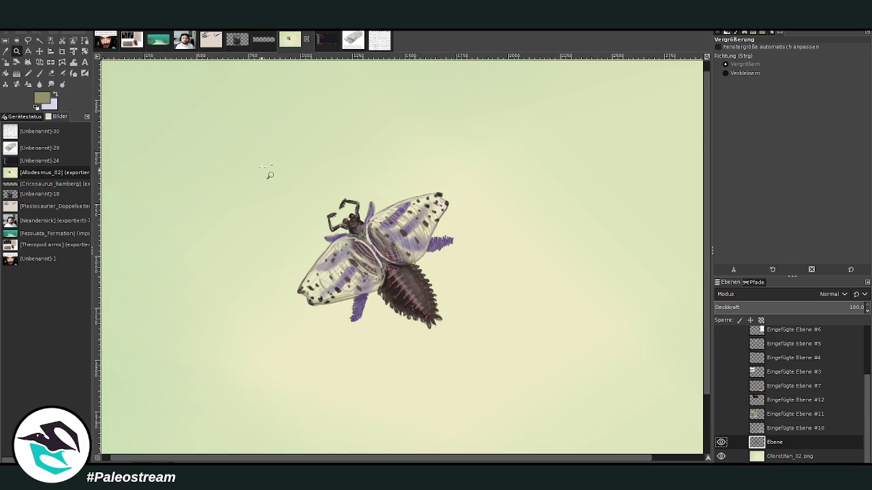
{"action": "left_click_drag", "start_coordinate": [263, 199], "coordinate": [494, 397]}
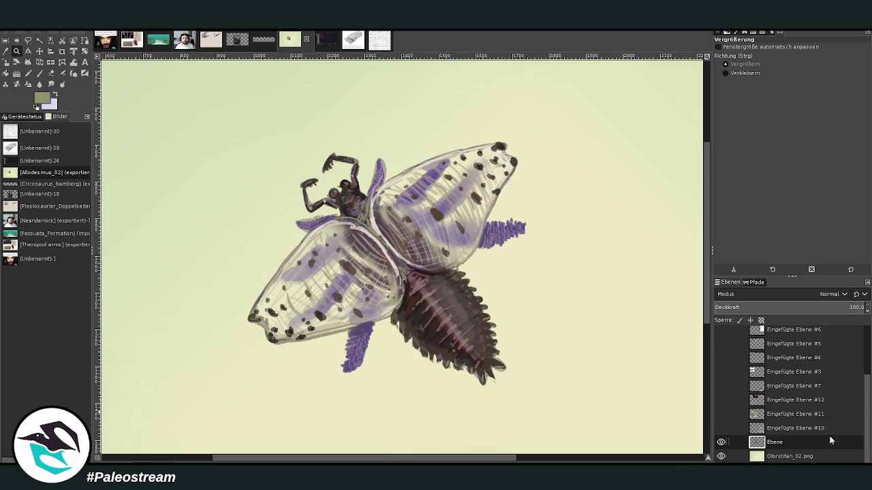
Duplicate the creature layer and darken the copy into a shadow shape.
{"action": "left_click", "coordinate": [772, 456]}
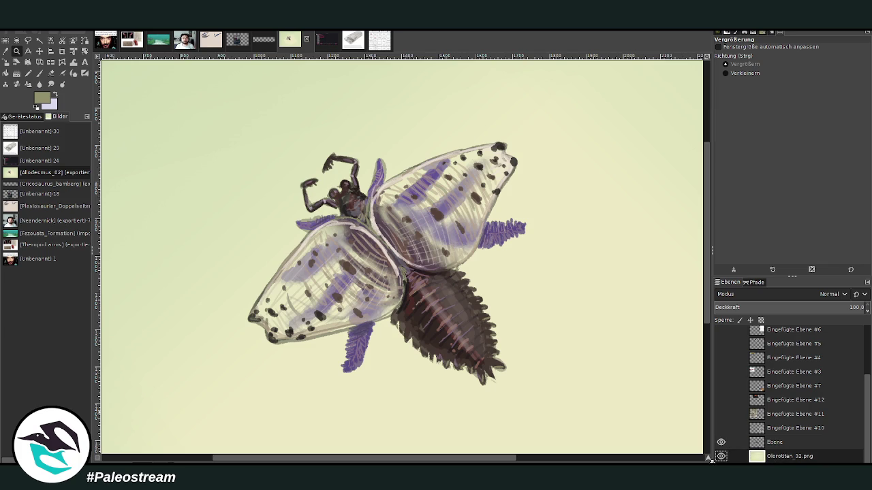
{"action": "left_click", "coordinate": [774, 441]}
{"action": "key", "text": "shift+ctrl+d"}
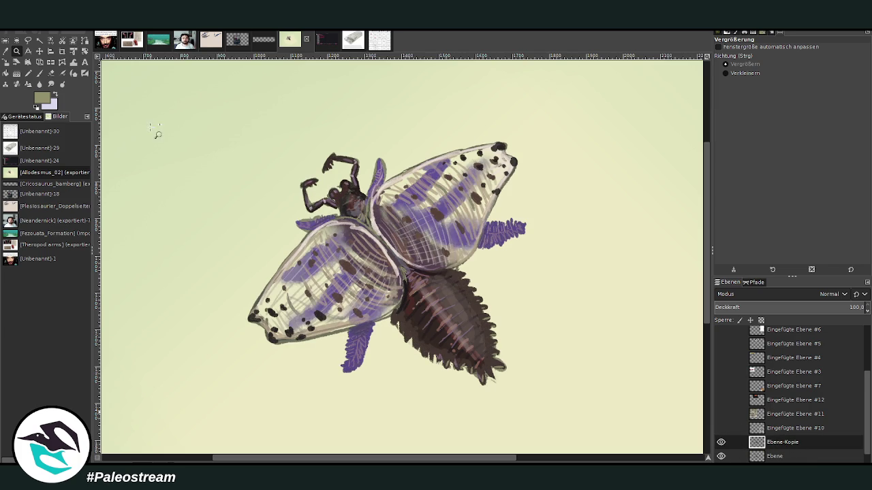
{"action": "key", "text": "ctrl+m"}
{"action": "left_click", "coordinate": [266, 201]}
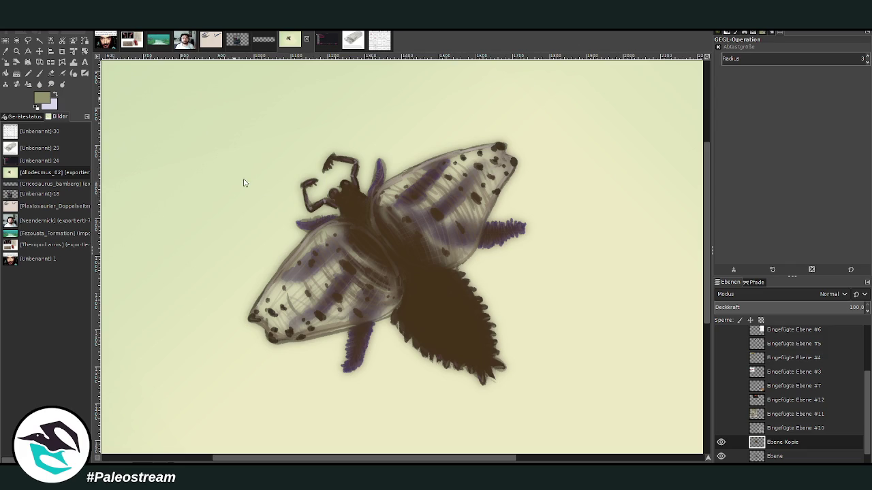
Move the darkened copy beneath the creature layer and nudge the original up off it.
{"action": "scroll", "coordinate": [774, 461], "scroll_direction": "down", "scroll_amount": 1}
{"action": "left_click_drag", "start_coordinate": [773, 462], "coordinate": [773, 440]}
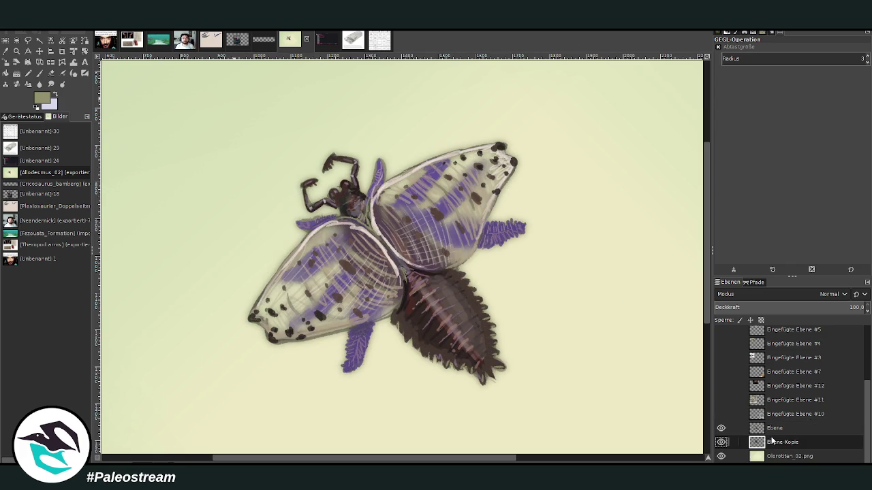
{"action": "left_click", "coordinate": [39, 51]}
{"action": "left_click_drag", "start_coordinate": [360, 240], "coordinate": [362, 230]}
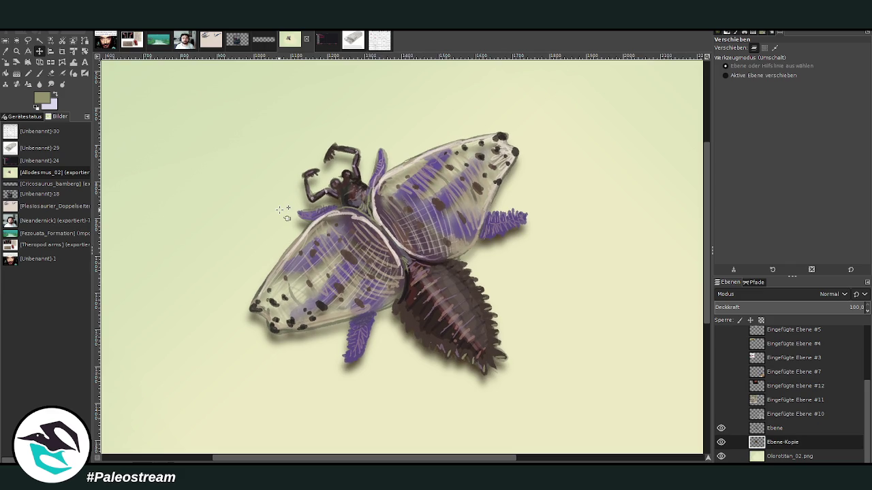
Duplicate the creature's painting layer and move the copy to the lower right.
{"action": "key", "text": "shift+ctrl+j"}
{"action": "key", "text": "z"}
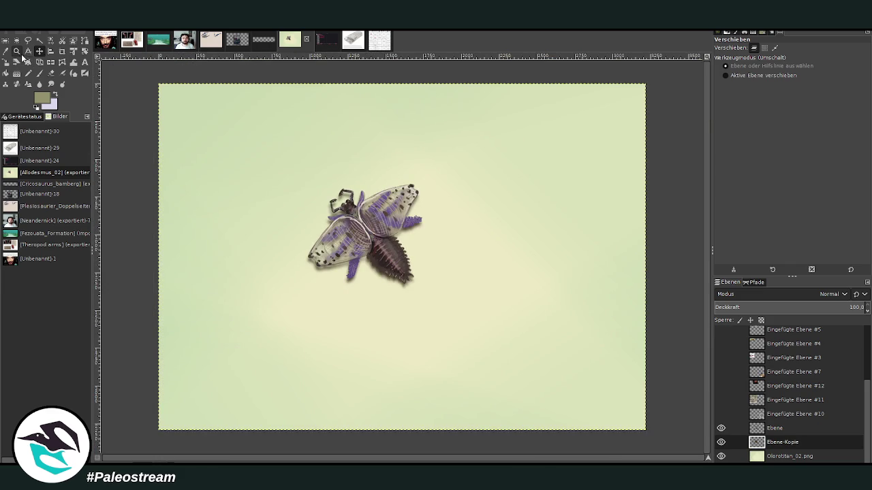
{"action": "left_click_drag", "start_coordinate": [252, 125], "coordinate": [523, 407]}
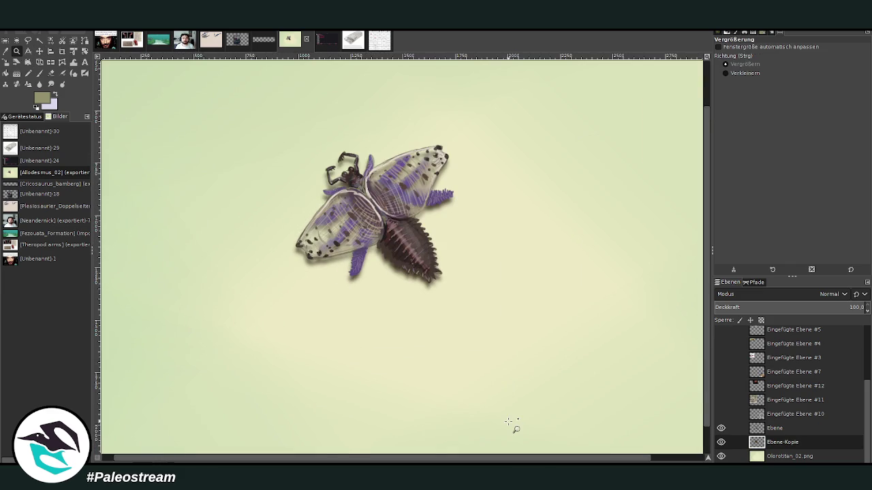
{"action": "left_click", "coordinate": [777, 427]}
{"action": "key", "text": "shift+ctrl+d"}
{"action": "key", "text": "m"}
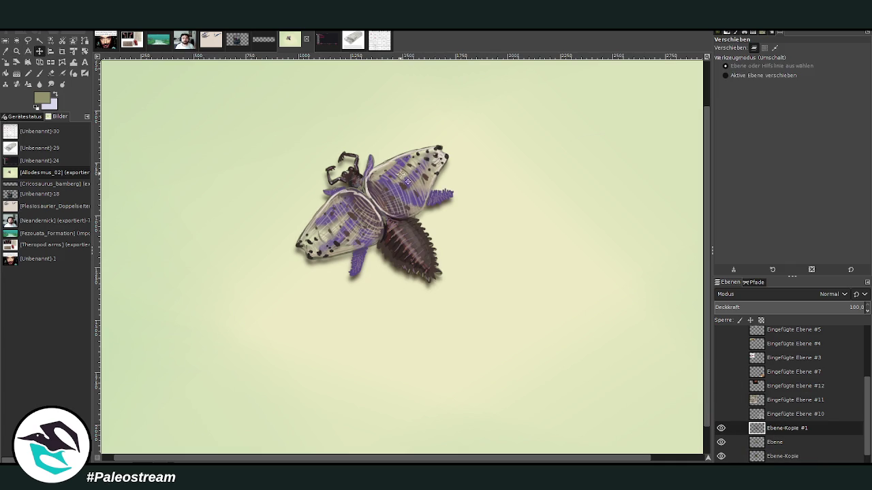
{"action": "left_click_drag", "start_coordinate": [361, 184], "coordinate": [546, 247]}
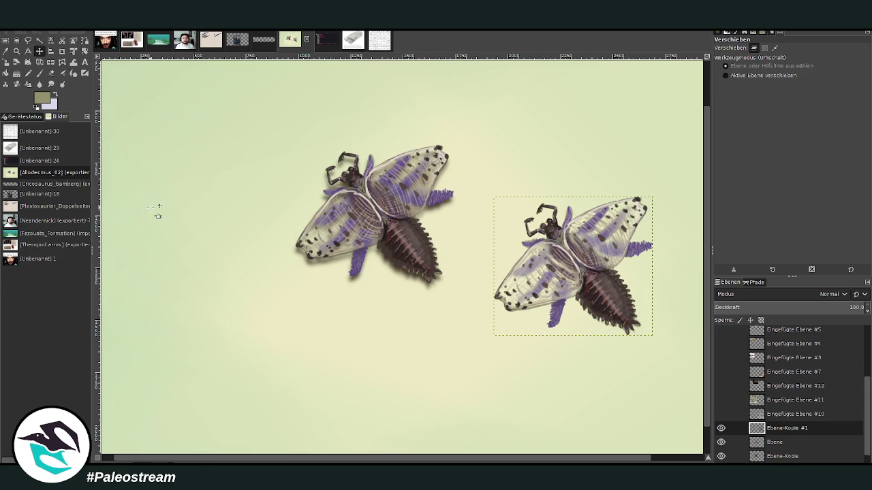
Apply a perspective transform to the duplicate, pulling its top-right corner inward.
{"action": "left_click", "coordinate": [40, 62]}
{"action": "left_click", "coordinate": [570, 266]}
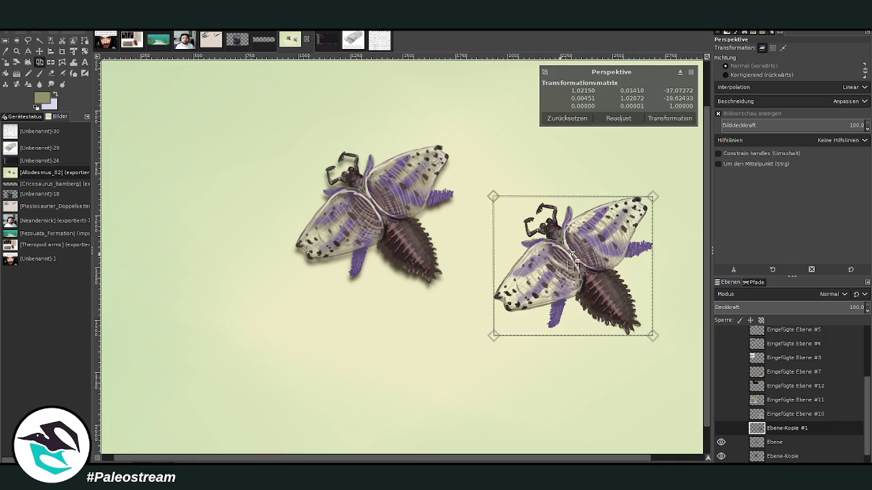
{"action": "left_click_drag", "start_coordinate": [652, 198], "coordinate": [644, 203]}
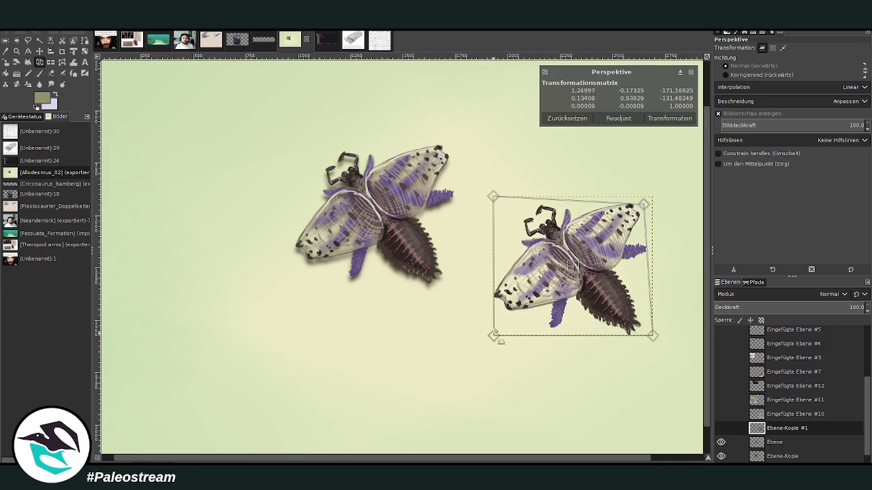
{"action": "left_click_drag", "start_coordinate": [495, 331], "coordinate": [500, 339]}
{"action": "left_click", "coordinate": [669, 117]}
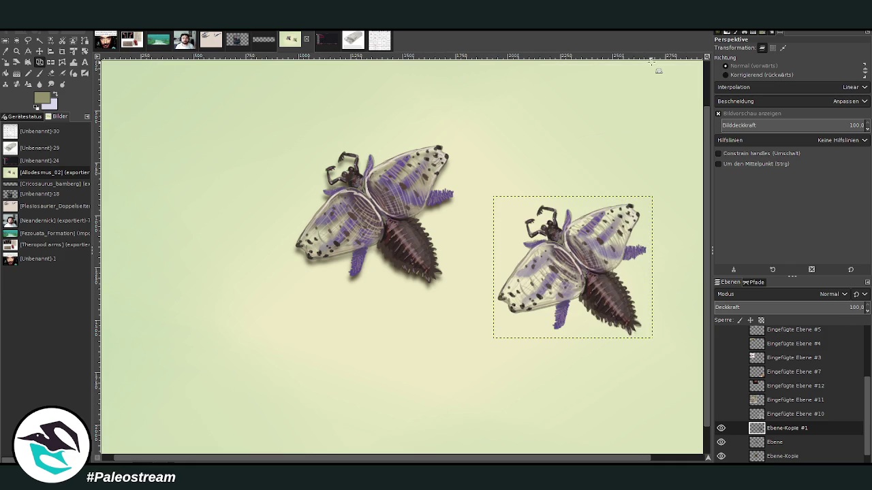
Move the warped duplicate up to the upper right of the canvas.
{"action": "scroll", "coordinate": [668, 459], "scroll_direction": "right", "scroll_amount": 2}
{"action": "scroll", "coordinate": [709, 404], "scroll_direction": "up", "scroll_amount": 1}
{"action": "scroll", "coordinate": [710, 404], "scroll_direction": "up", "scroll_amount": 1}
{"action": "key", "text": "m"}
{"action": "mouse_move", "coordinate": [510, 291]}
{"action": "left_mouse_down"}
{"action": "mouse_move", "coordinate": [608, 170]}
{"action": "mouse_move", "coordinate": [600, 166]}
{"action": "left_mouse_up"}
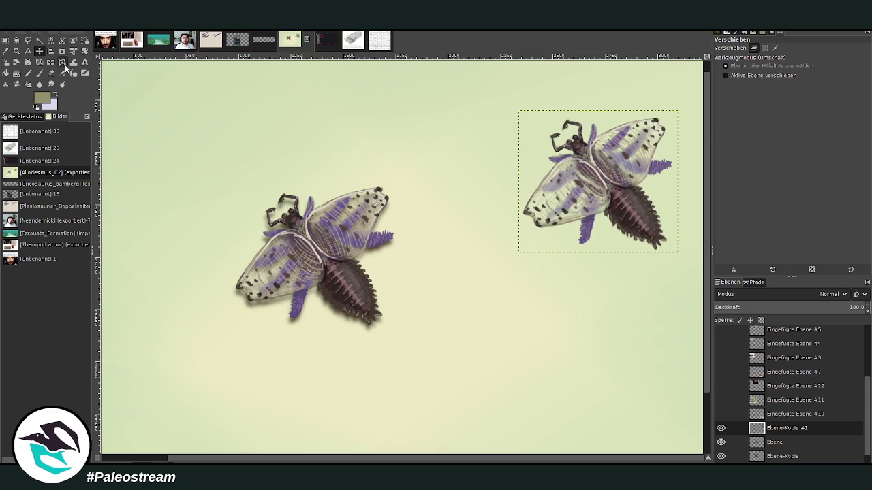
{"action": "left_click", "coordinate": [63, 71]}
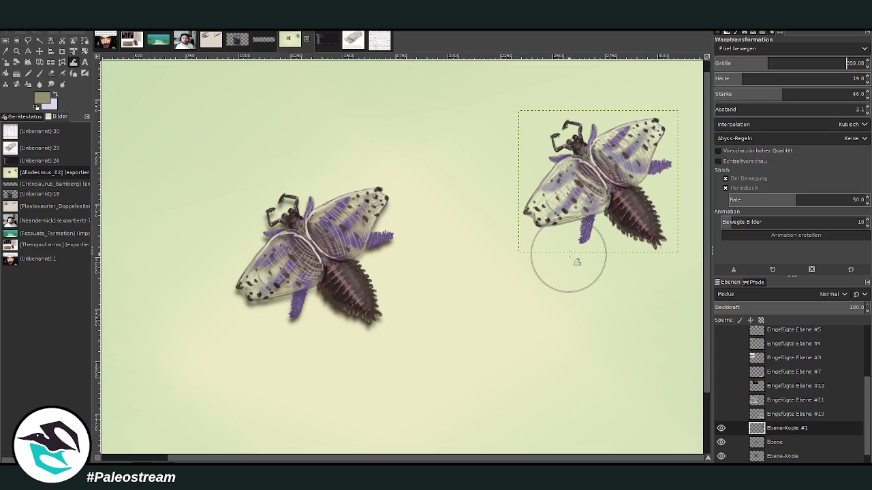
Warp the duplicate's purple appendage and wing edge into a new shape.
{"action": "left_click_drag", "start_coordinate": [568, 254], "coordinate": [593, 262]}
{"action": "left_click_drag", "start_coordinate": [691, 172], "coordinate": [689, 182]}
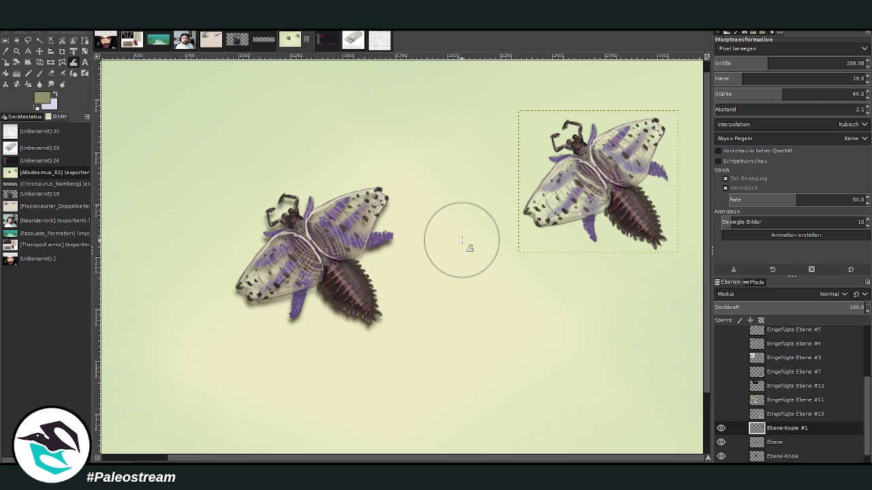
{"action": "scroll", "coordinate": [476, 251], "scroll_direction": "up", "scroll_amount": 1}
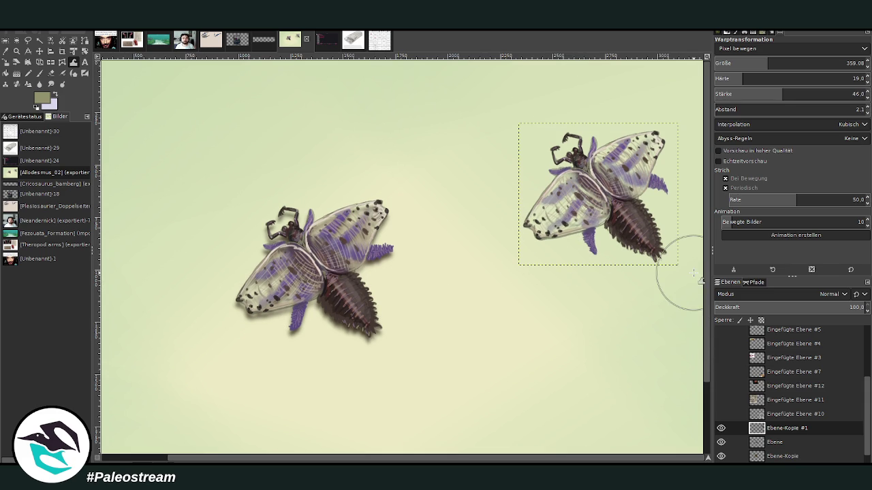
Tilt the upper-right beetle slightly with Rotate and refit the view.
{"action": "left_click", "coordinate": [85, 51]}
{"action": "left_click_drag", "start_coordinate": [550, 156], "coordinate": [565, 136]}
{"action": "left_click", "coordinate": [661, 133]}
{"action": "key", "text": "z"}
{"action": "left_click", "coordinate": [664, 136], "text": "ctrl"}
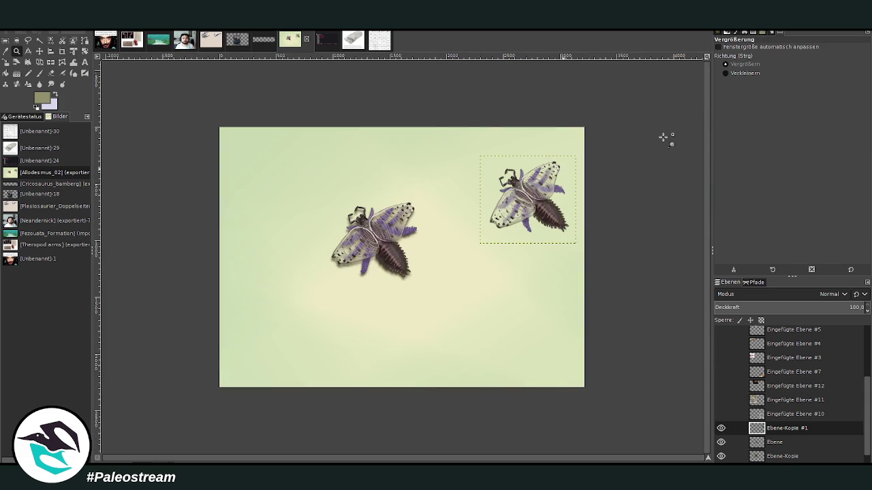
{"action": "left_click_drag", "start_coordinate": [214, 121], "coordinate": [574, 418]}
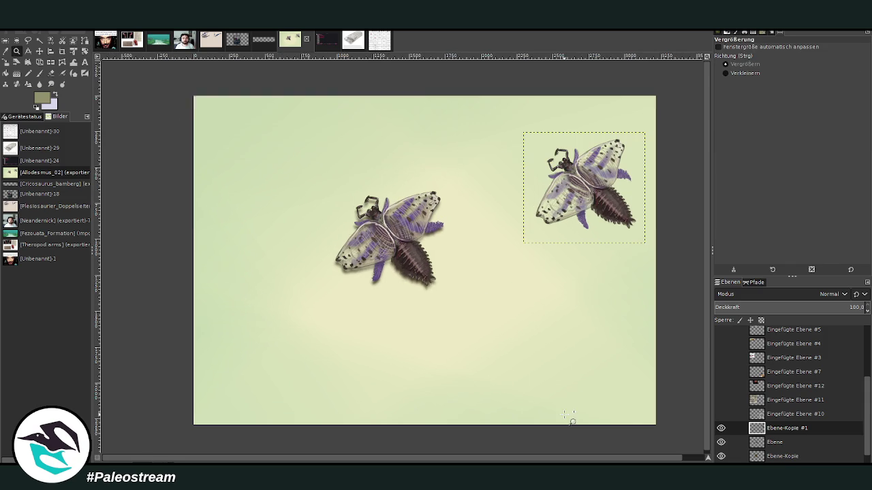
Reselect the upper-right beetle's layer and duplicate it as 'Ebene-Kopie #2'.
{"action": "left_click", "coordinate": [775, 443]}
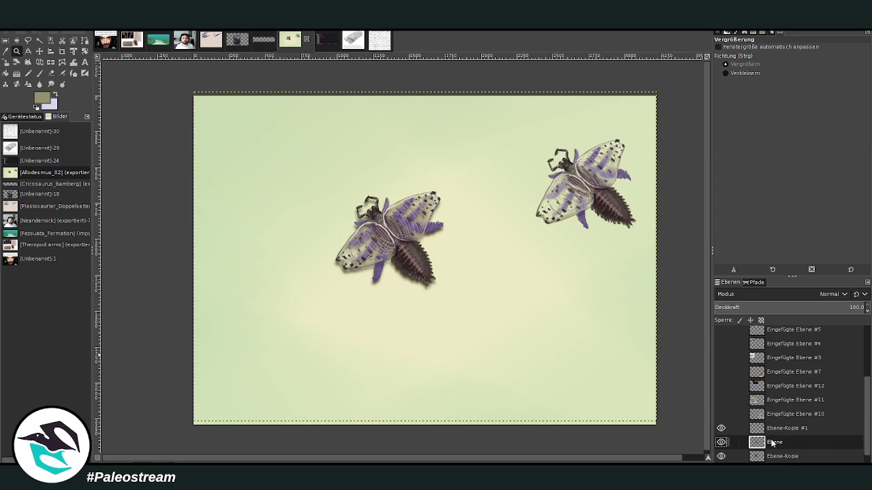
{"action": "left_click", "coordinate": [774, 429]}
{"action": "key", "text": "shift+ctrl+d"}
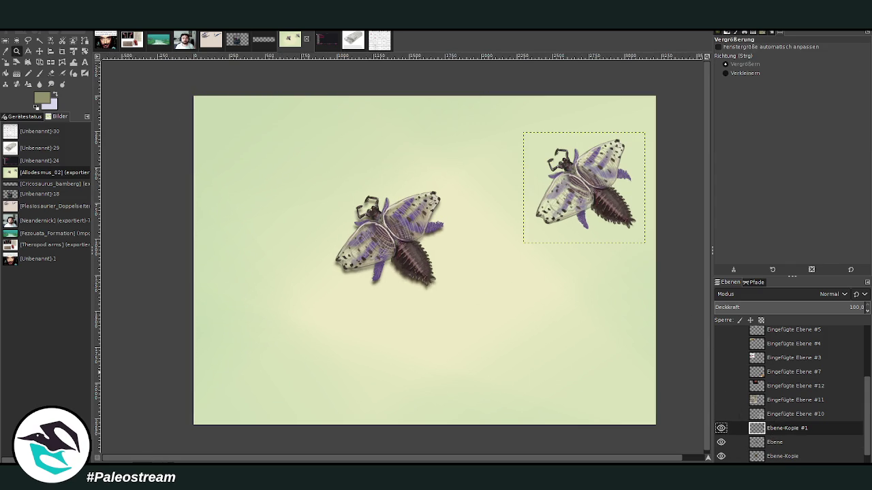
{"action": "left_click", "coordinate": [50, 62]}
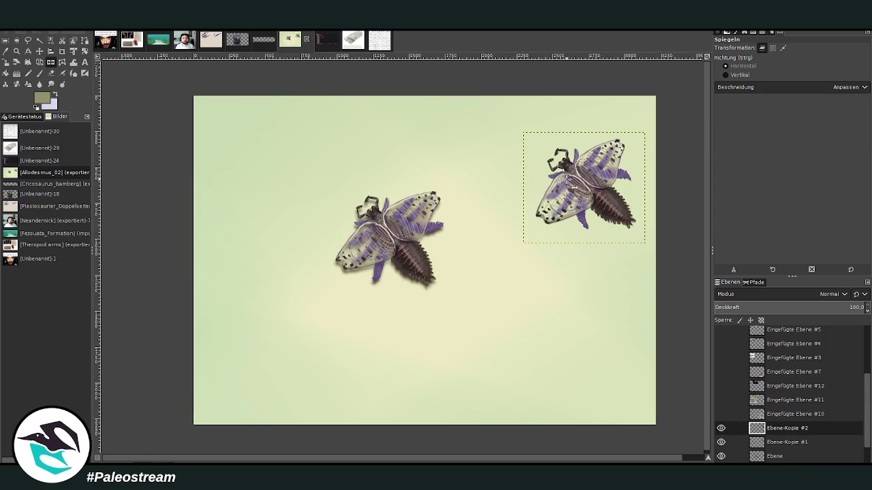
Mirror the beetle copy, move it to the lower-left edge, and enlarge it slightly.
{"action": "left_click", "coordinate": [565, 182]}
{"action": "left_click", "coordinate": [38, 51]}
{"action": "mouse_move", "coordinate": [574, 182]}
{"action": "left_mouse_down"}
{"action": "mouse_move", "coordinate": [217, 272]}
{"action": "mouse_move", "coordinate": [218, 348]}
{"action": "left_mouse_up"}
{"action": "left_click", "coordinate": [6, 62]}
{"action": "left_click", "coordinate": [225, 347]}
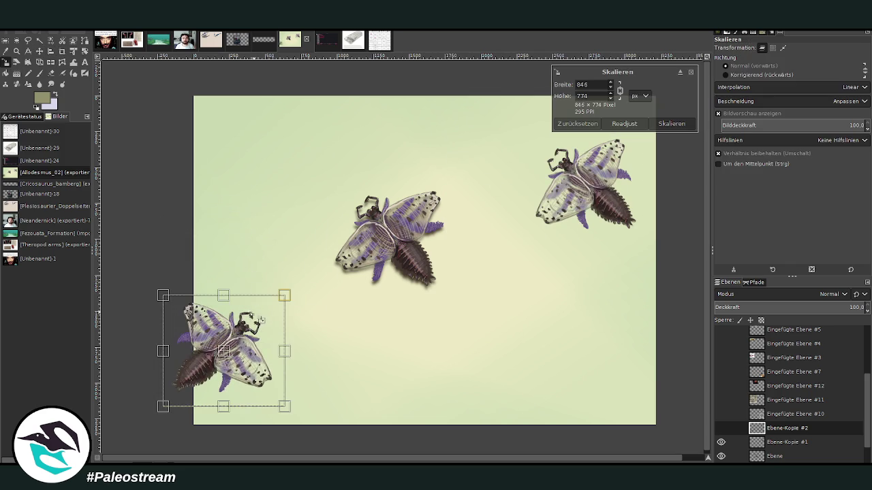
{"action": "left_click_drag", "start_coordinate": [252, 295], "coordinate": [255, 287]}
{"action": "left_click", "coordinate": [668, 124]}
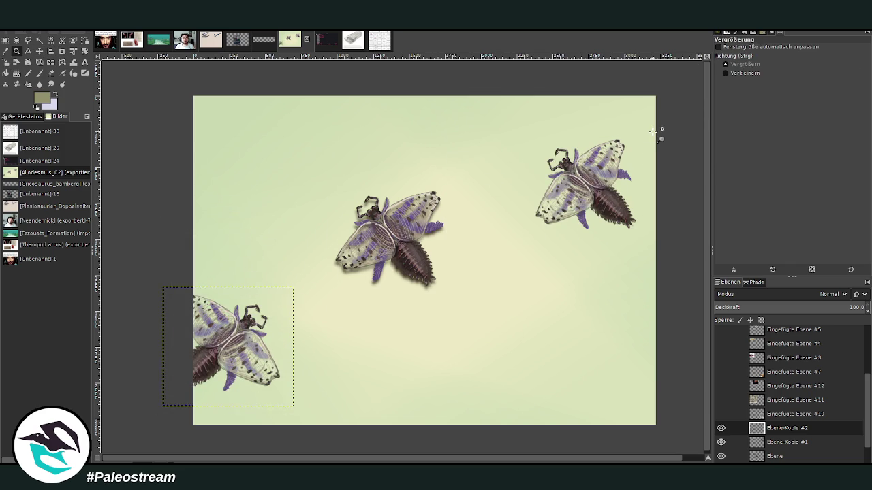
Warp the lower-left beetle's head, legs and lower wing with a 524.57 brush.
{"action": "left_click", "coordinate": [74, 62]}
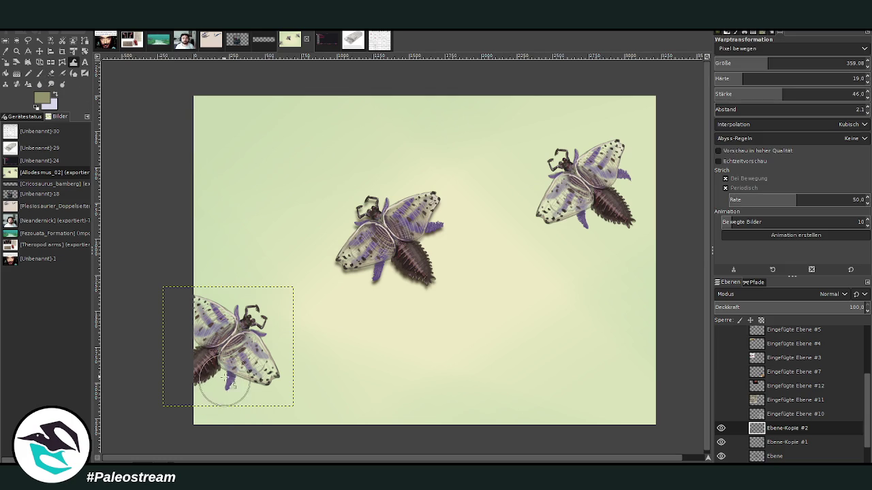
{"action": "left_click_drag", "start_coordinate": [282, 320], "coordinate": [273, 292]}
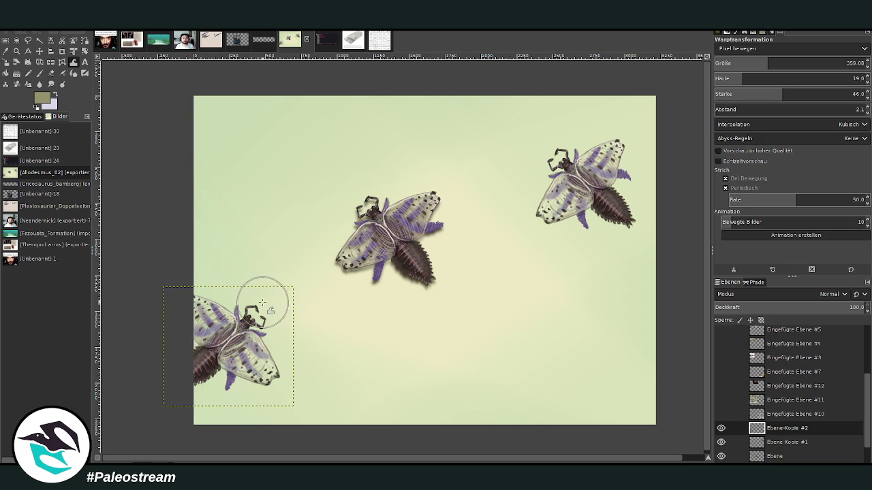
{"action": "left_click", "coordinate": [792, 63]}
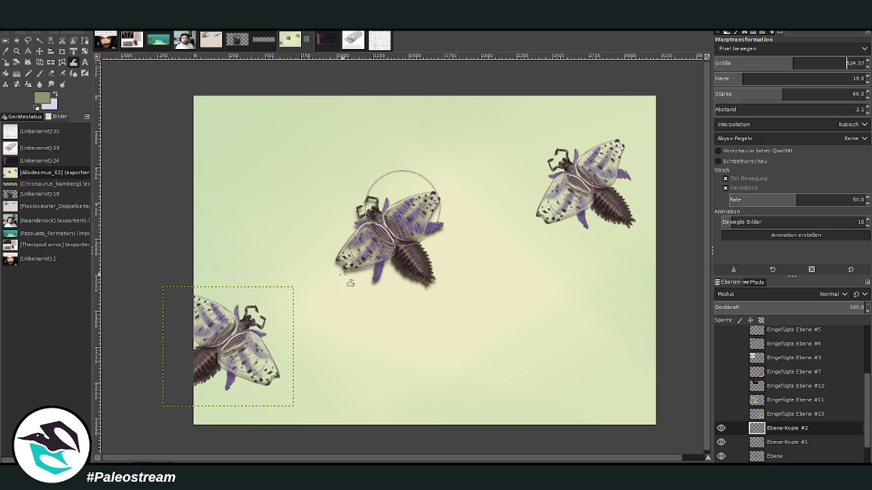
{"action": "mouse_move", "coordinate": [275, 369]}
{"action": "left_mouse_down"}
{"action": "mouse_move", "coordinate": [241, 343]}
{"action": "mouse_move", "coordinate": [272, 350]}
{"action": "mouse_move", "coordinate": [259, 359]}
{"action": "left_mouse_up"}
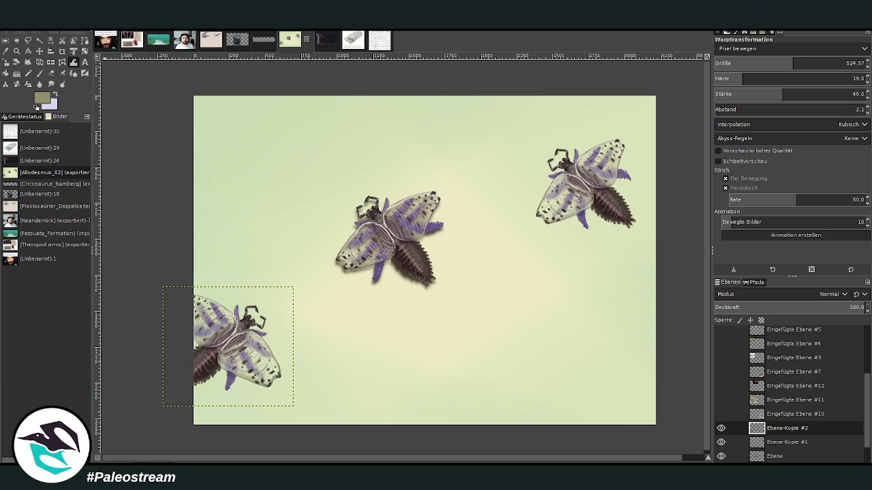
{"action": "left_click", "coordinate": [39, 51]}
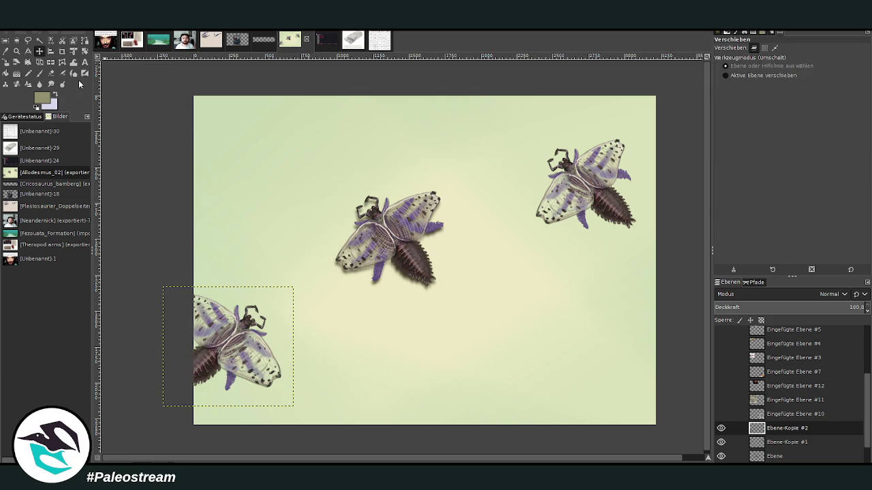
Select the middle beetle's shadow layer and undo a trial move of it.
{"action": "scroll", "coordinate": [848, 416], "scroll_direction": "down", "scroll_amount": 2}
{"action": "left_click", "coordinate": [768, 414]}
{"action": "left_click", "coordinate": [773, 429]}
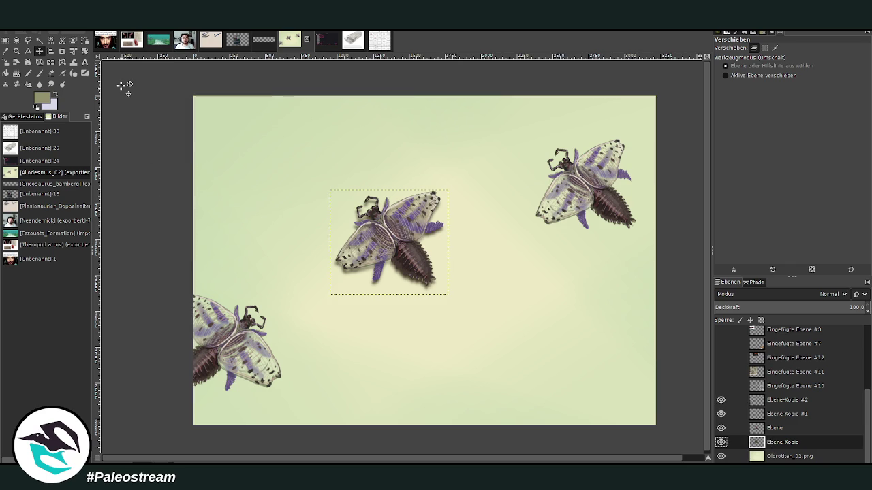
{"action": "left_click_drag", "start_coordinate": [403, 262], "coordinate": [596, 235]}
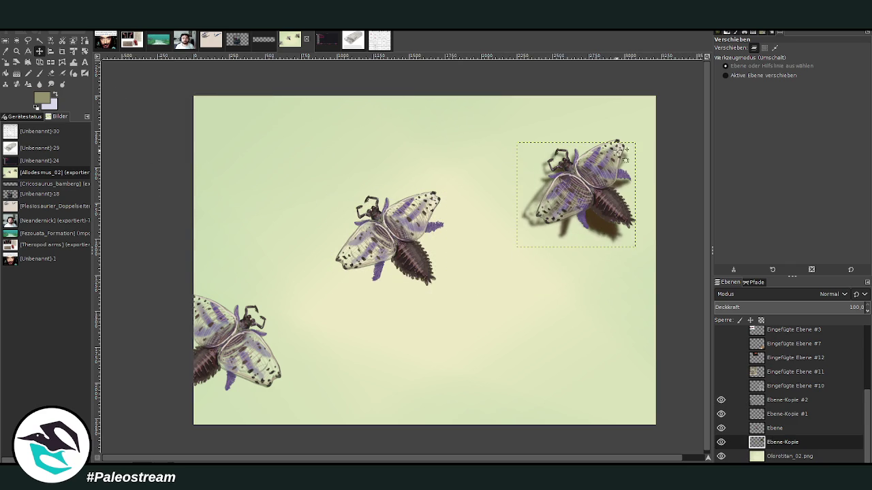
{"action": "left_click_drag", "start_coordinate": [596, 234], "coordinate": [608, 218]}
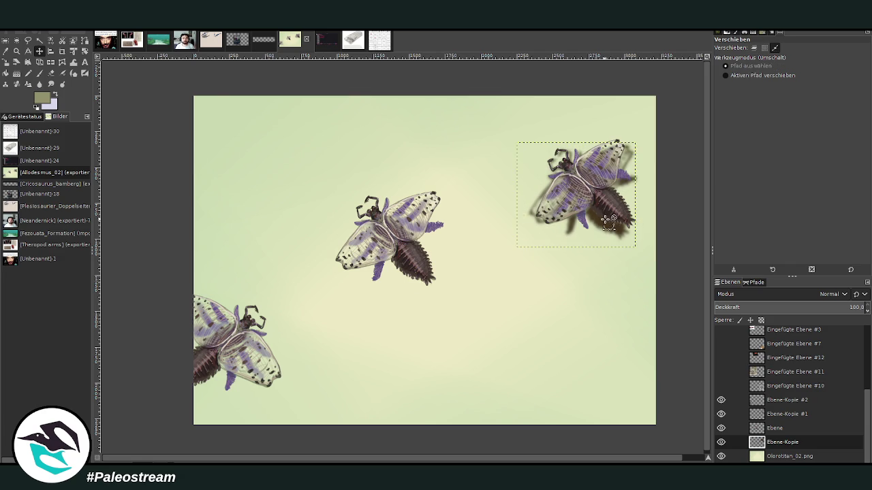
{"action": "key", "text": "ctrl+z"}
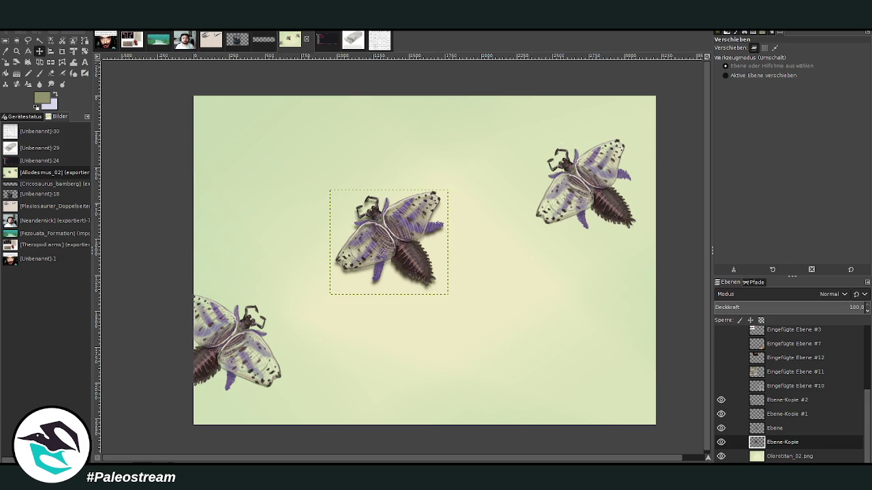
Duplicate the shadow, move the copy under the upper-right beetle and tilt it to match.
{"action": "key", "text": "shift+ctrl+d"}
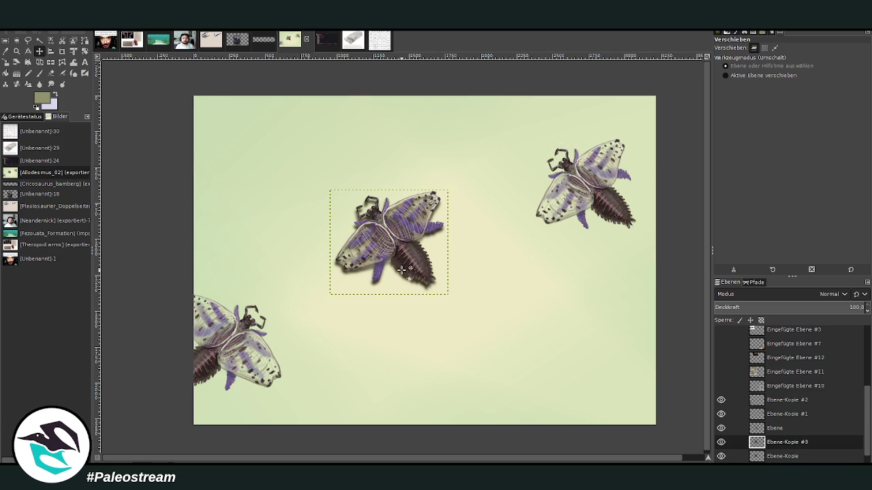
{"action": "left_click_drag", "start_coordinate": [407, 274], "coordinate": [600, 225]}
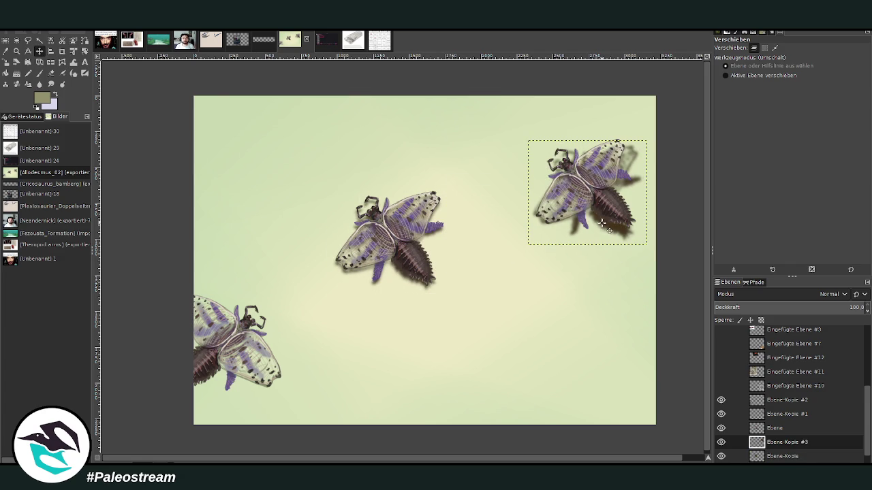
{"action": "key", "text": "shift+r"}
{"action": "left_click_drag", "start_coordinate": [546, 183], "coordinate": [542, 188]}
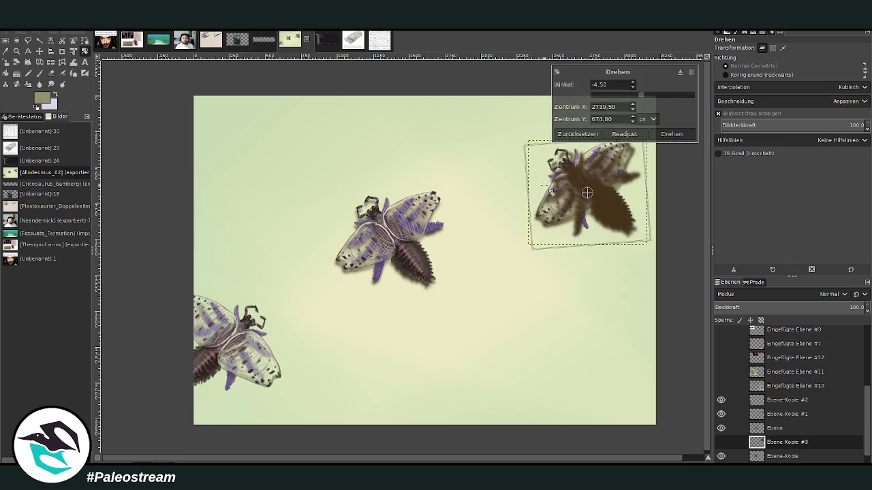
{"action": "left_click", "coordinate": [672, 135]}
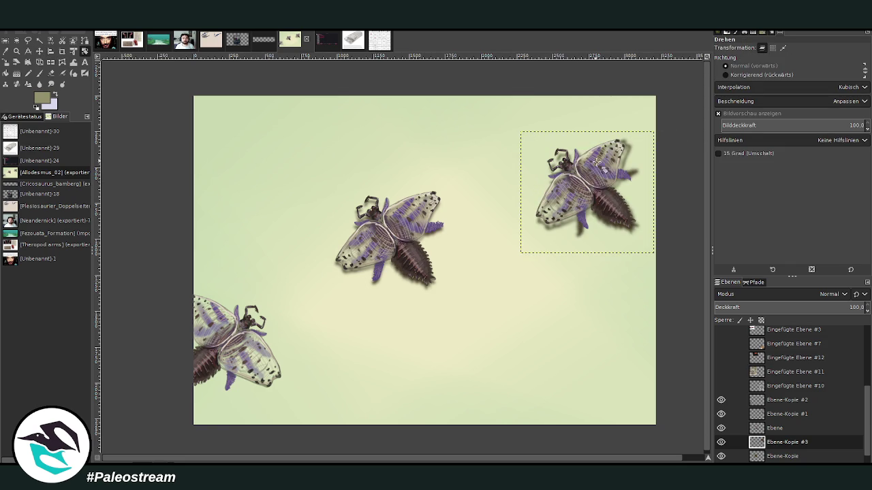
{"action": "left_click_drag", "start_coordinate": [635, 176], "coordinate": [623, 178]}
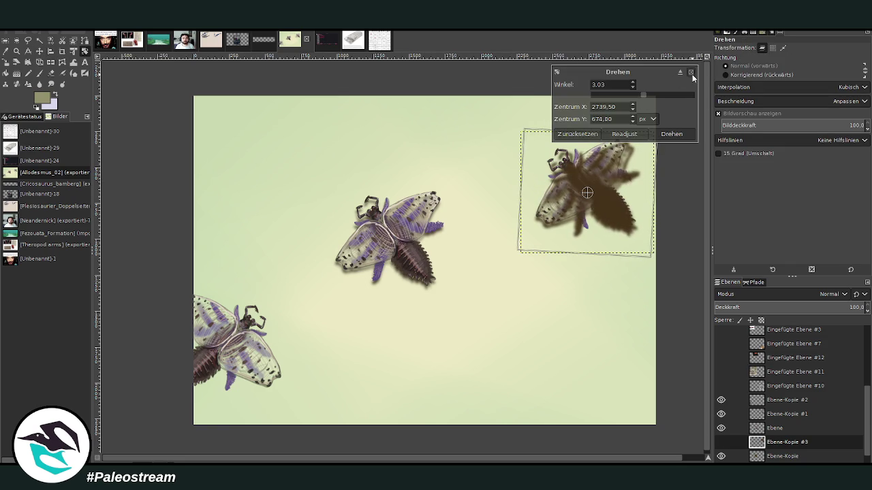
{"action": "left_click", "coordinate": [691, 72]}
Nudge the shadow copy down-left into place beneath the upper-right beetle.
{"action": "left_click", "coordinate": [39, 51]}
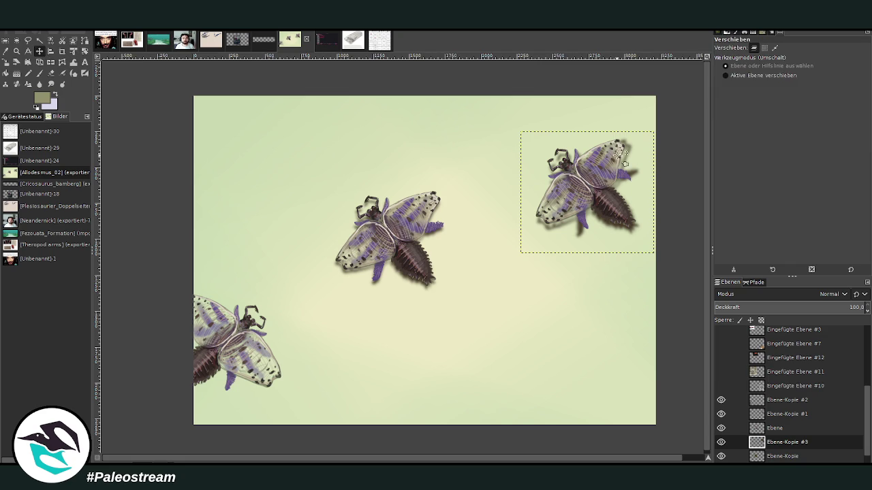
{"action": "left_click_drag", "start_coordinate": [629, 147], "coordinate": [599, 168]}
{"action": "left_click_drag", "start_coordinate": [594, 225], "coordinate": [594, 226]}
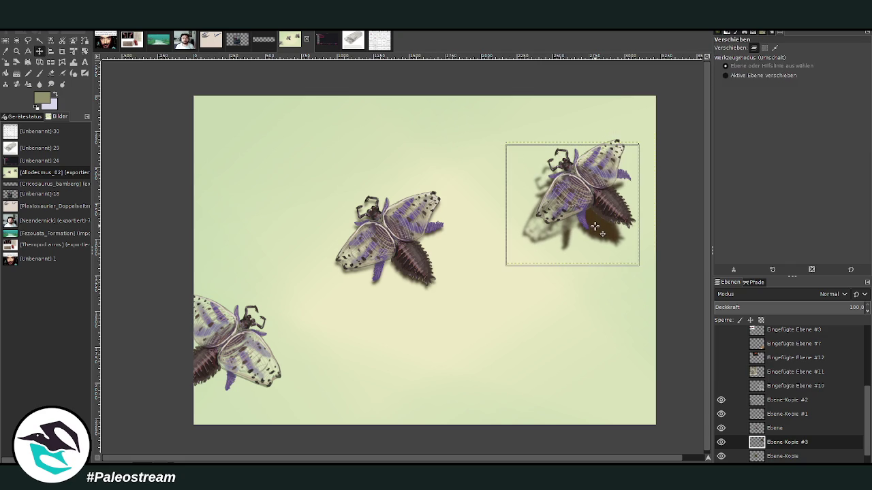
{"action": "left_click", "coordinate": [58, 80]}
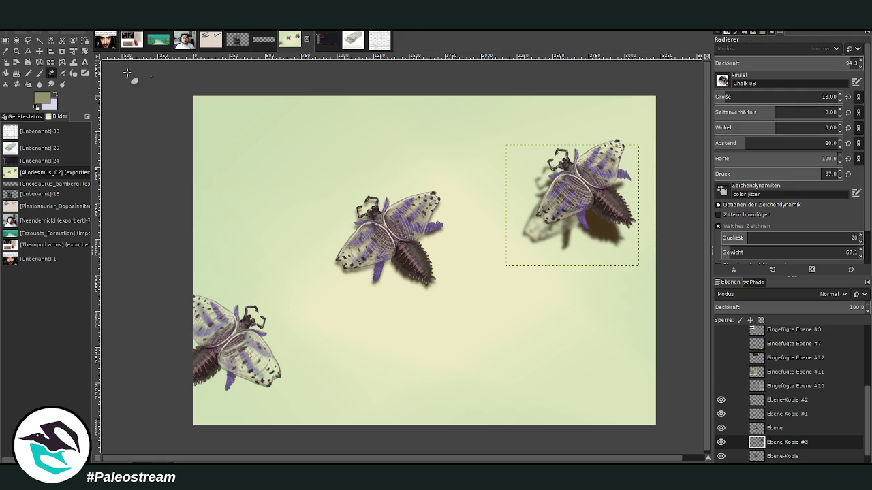
{"action": "left_click", "coordinate": [74, 62]}
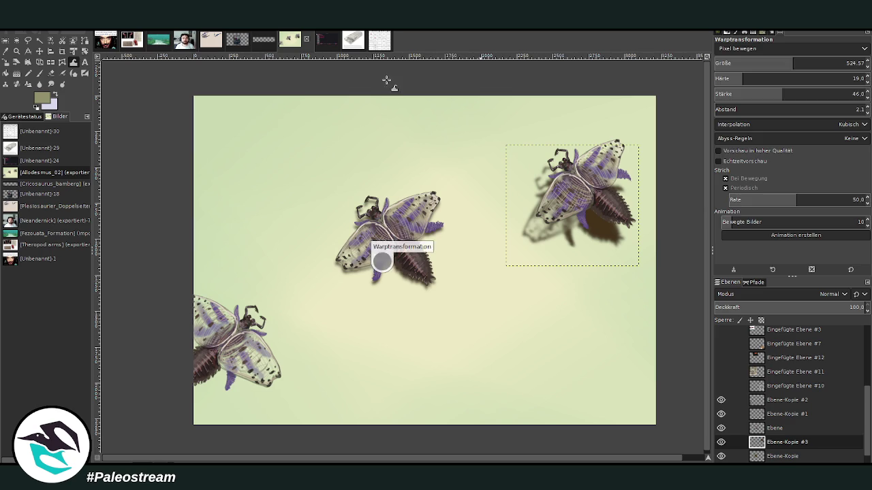
{"action": "key", "text": "ctrl+shift+f"}
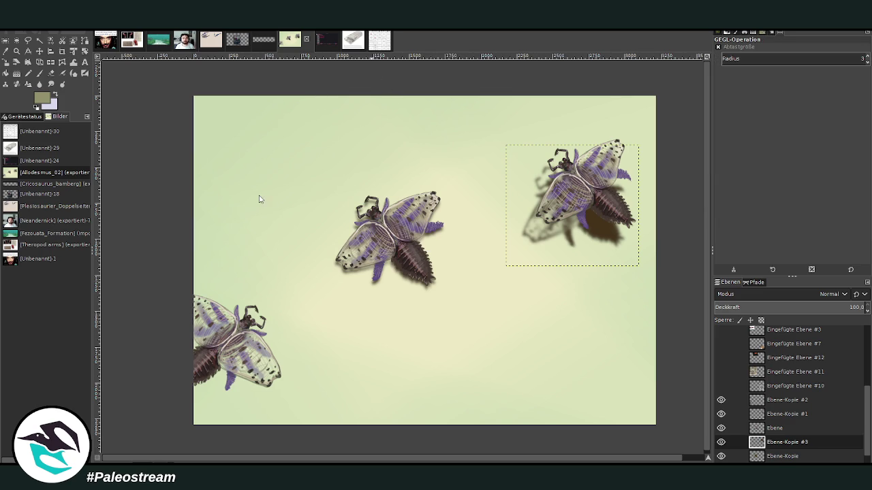
{"action": "key", "text": "z"}
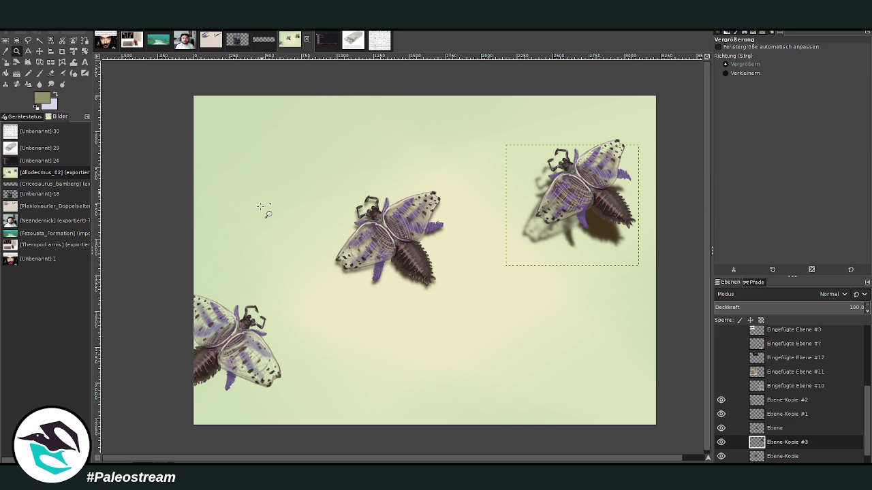
{"action": "key", "text": "m"}
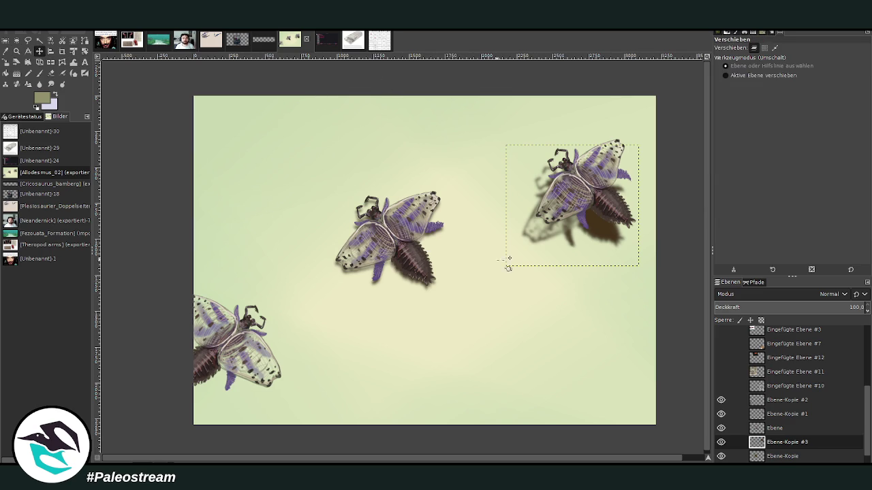
Duplicate the top-right beetle's shadow layer and rotate the copy.
{"action": "key", "text": "ctrl+shift+d"}
{"action": "key", "text": "shift+r"}
{"action": "left_click_drag", "start_coordinate": [548, 217], "coordinate": [564, 145]}
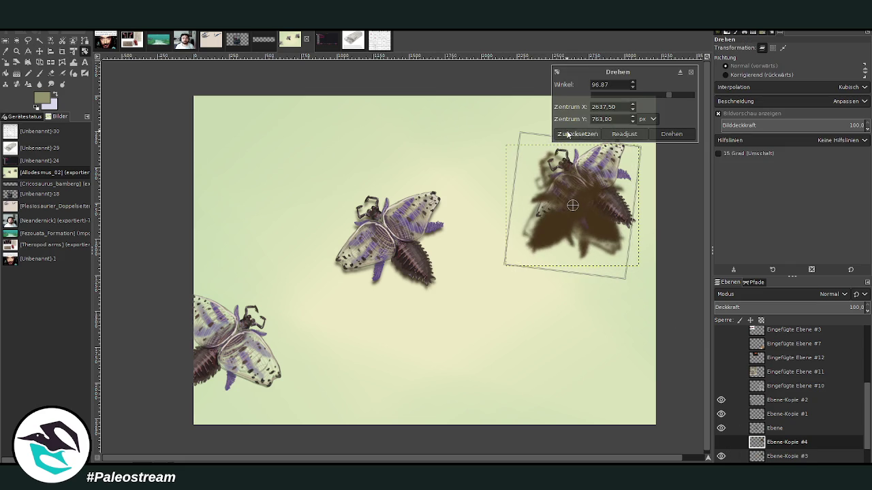
{"action": "left_click", "coordinate": [671, 133]}
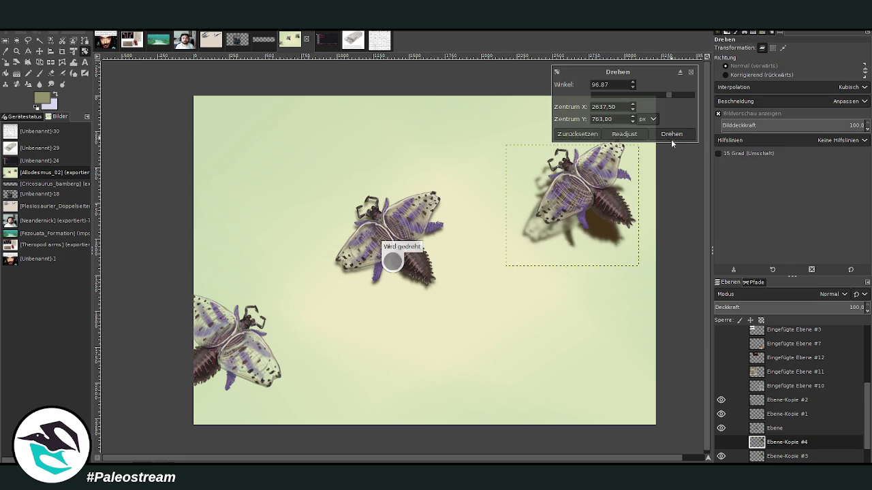
Move the shadow copy under the lower-left beetle and tilt it slightly.
{"action": "left_click", "coordinate": [39, 51]}
{"action": "left_click_drag", "start_coordinate": [530, 243], "coordinate": [155, 386]}
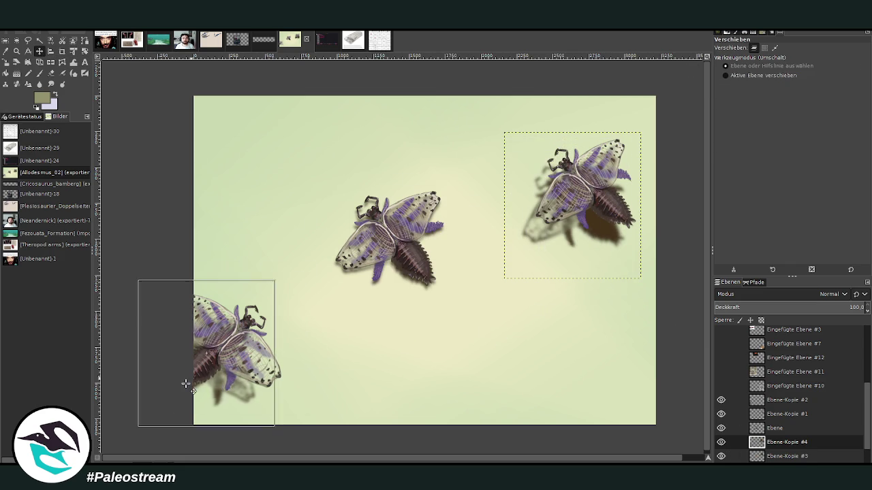
{"action": "left_click_drag", "start_coordinate": [211, 386], "coordinate": [214, 395]}
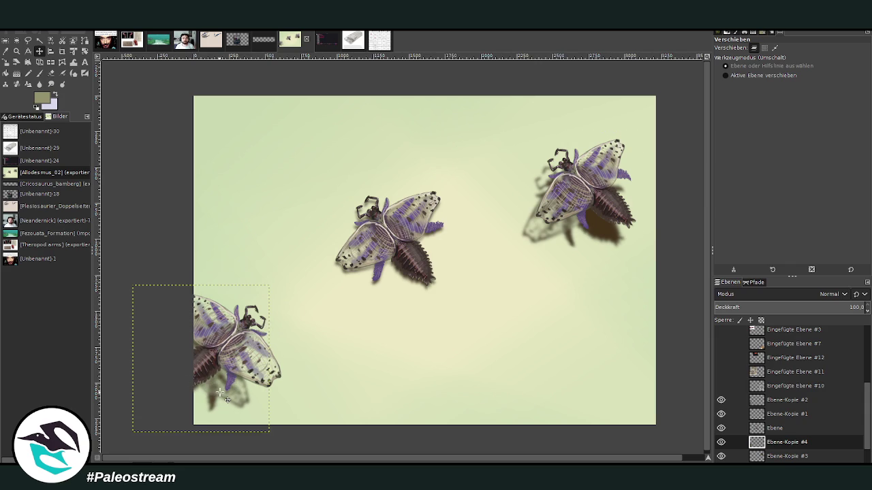
{"action": "key", "text": "shift+r"}
{"action": "left_click_drag", "start_coordinate": [193, 320], "coordinate": [184, 320]}
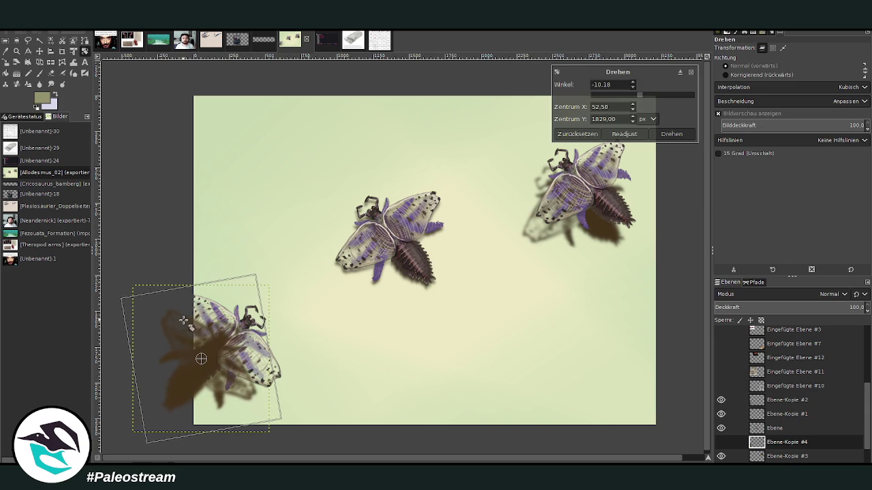
{"action": "left_click", "coordinate": [671, 134]}
Enlarge the lower-left shadow slightly and reapply the last filter to blur it.
{"action": "key", "text": "shift+s"}
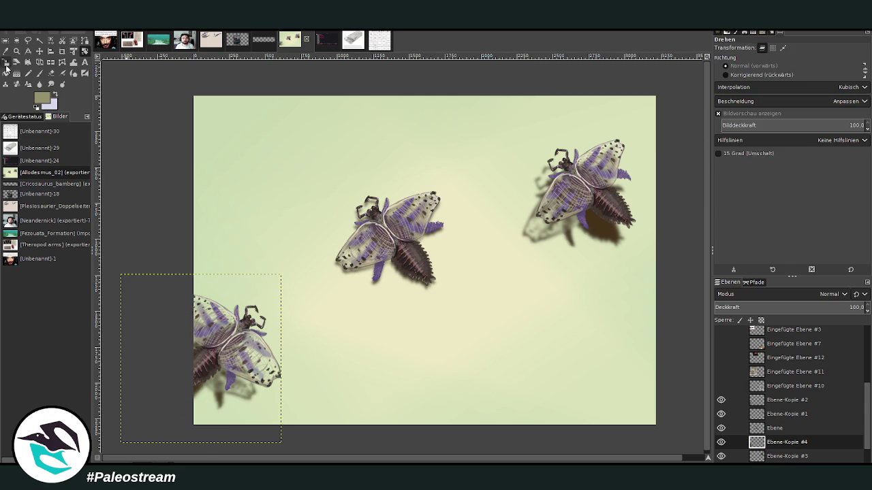
{"action": "left_click", "coordinate": [211, 318]}
{"action": "left_click_drag", "start_coordinate": [145, 336], "coordinate": [149, 411]}
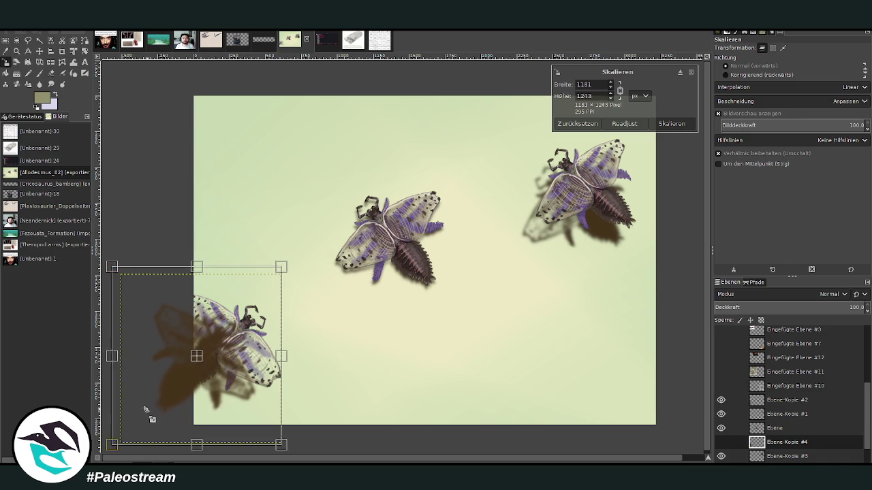
{"action": "left_click", "coordinate": [665, 129]}
{"action": "key", "text": "z"}
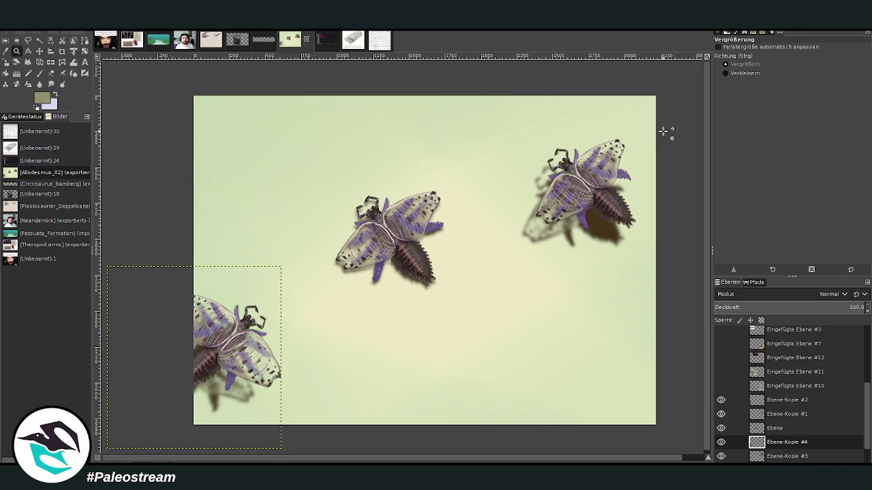
{"action": "key", "text": "shift+s"}
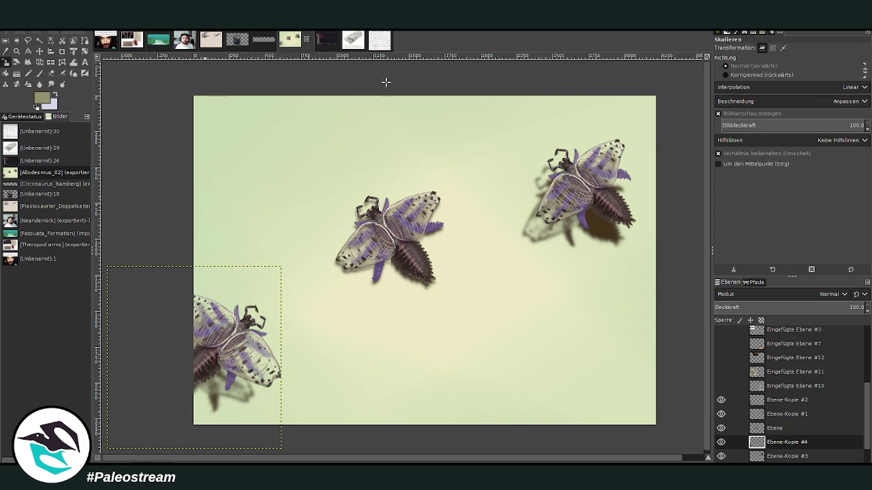
{"action": "key", "text": "ctrl+f"}
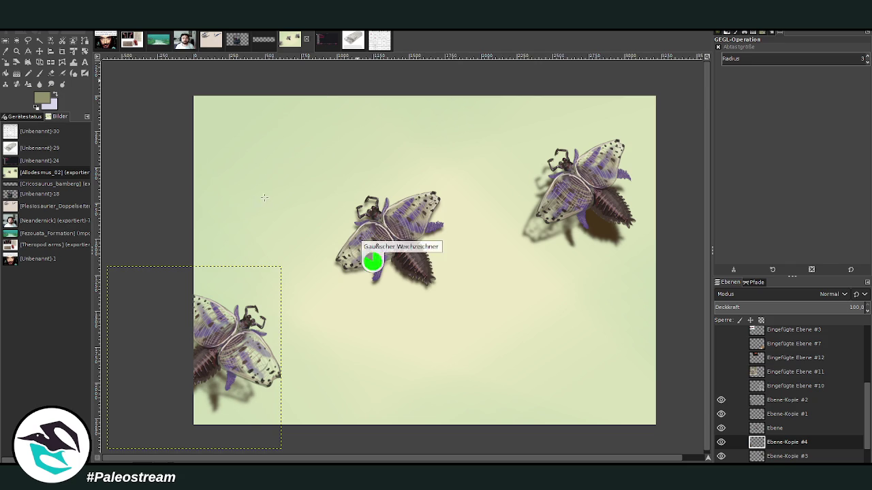
Lower the lower-left shadow's opacity to about 83, then select layer Ebene-Kopie #3.
{"action": "left_click", "coordinate": [837, 308]}
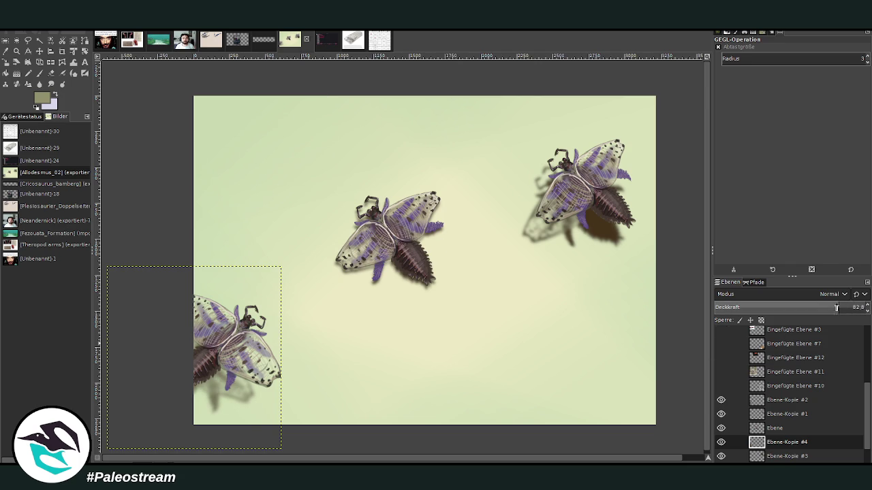
{"action": "scroll", "coordinate": [806, 419], "scroll_direction": "down", "scroll_amount": 2}
{"action": "left_click", "coordinate": [774, 430]}
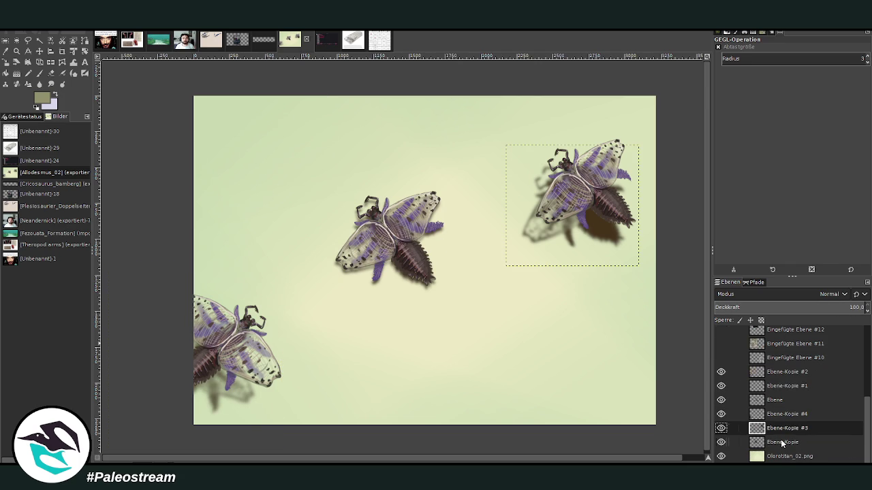
Select the lower-left beetle's layer and add empty layer Ebene #1 above it.
{"action": "left_click", "coordinate": [775, 444]}
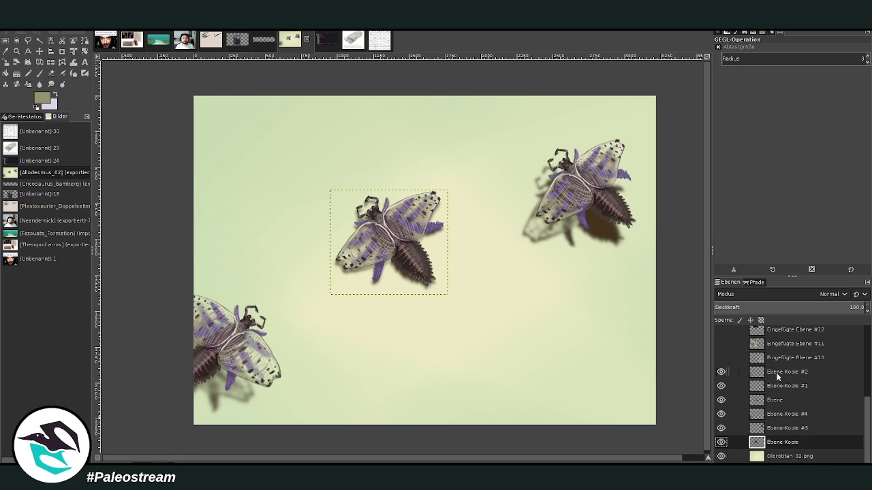
{"action": "left_click", "coordinate": [779, 374]}
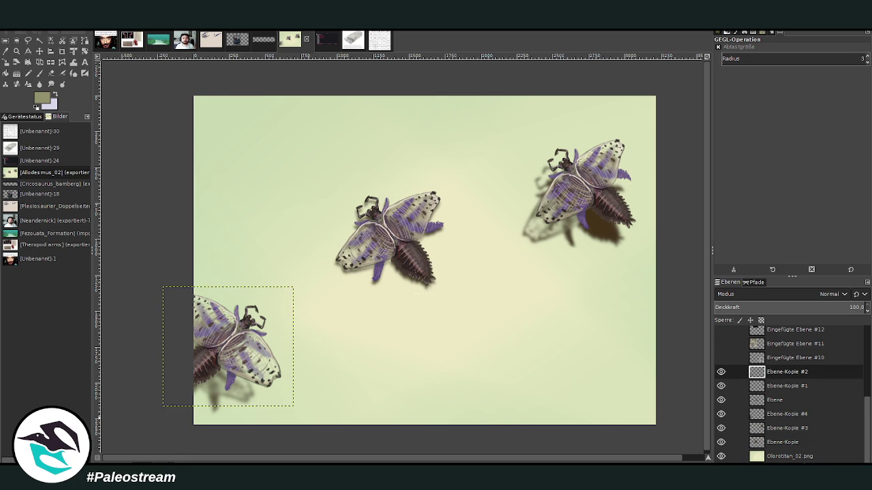
{"action": "key", "text": "shift+ctrl+n"}
{"action": "key", "text": "p"}
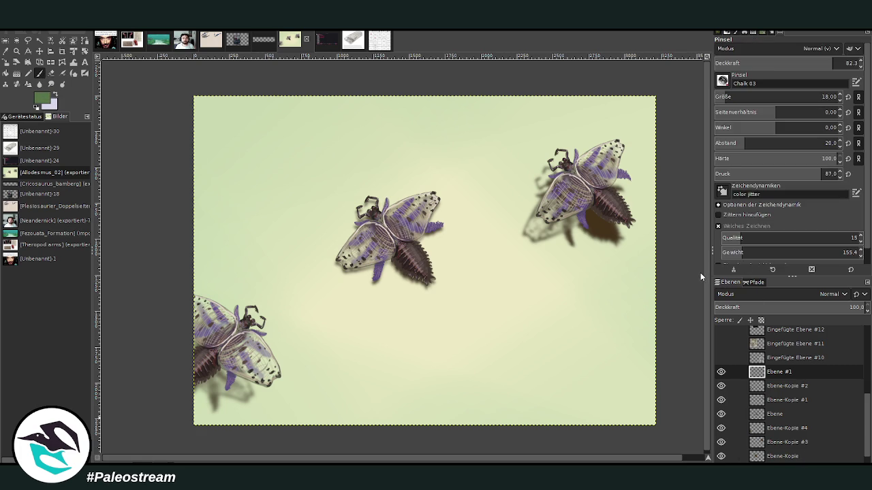
Raise the Chalk brush size to 160 and paint green fronds at the top-right corner.
{"action": "left_click", "coordinate": [736, 96]}
{"action": "left_click", "coordinate": [827, 62]}
{"action": "left_click", "coordinate": [822, 96]}
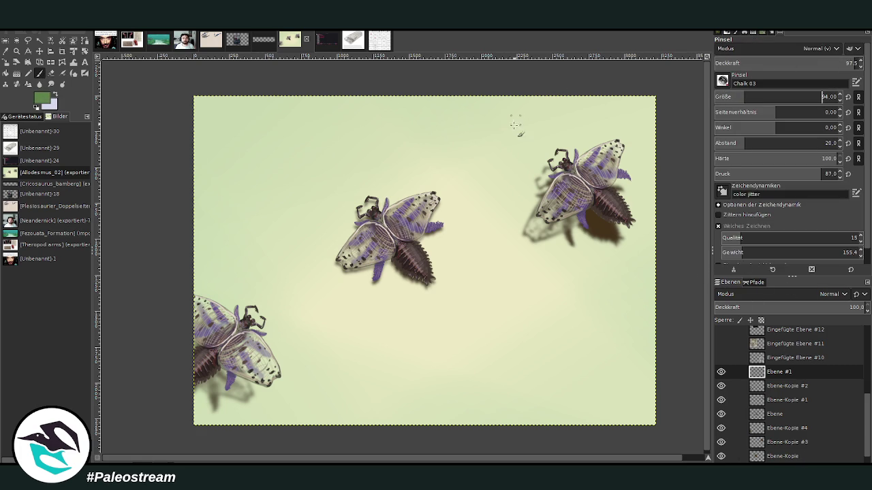
{"action": "mouse_move", "coordinate": [506, 100]}
{"action": "left_mouse_down"}
{"action": "mouse_move", "coordinate": [500, 129]}
{"action": "mouse_move", "coordinate": [589, 63]}
{"action": "left_mouse_up"}
{"action": "left_click", "coordinate": [754, 96]}
{"action": "left_click_drag", "start_coordinate": [521, 143], "coordinate": [618, 82]}
{"action": "left_click_drag", "start_coordinate": [549, 144], "coordinate": [672, 112]}
{"action": "mouse_move", "coordinate": [558, 122]}
{"action": "left_mouse_down"}
{"action": "mouse_move", "coordinate": [630, 102]}
{"action": "mouse_move", "coordinate": [654, 109]}
{"action": "mouse_move", "coordinate": [589, 75]}
{"action": "mouse_move", "coordinate": [503, 109]}
{"action": "mouse_move", "coordinate": [489, 96]}
{"action": "left_mouse_up"}
Paint a dense clump of green fronds along the bottom edge.
{"action": "mouse_move", "coordinate": [332, 381]}
{"action": "left_mouse_down"}
{"action": "mouse_move", "coordinate": [386, 403]}
{"action": "mouse_move", "coordinate": [386, 425]}
{"action": "mouse_move", "coordinate": [337, 425]}
{"action": "left_mouse_up"}
{"action": "left_click_drag", "start_coordinate": [299, 385], "coordinate": [290, 425]}
{"action": "mouse_move", "coordinate": [276, 394]}
{"action": "left_mouse_down"}
{"action": "mouse_move", "coordinate": [253, 425]}
{"action": "mouse_move", "coordinate": [242, 425]}
{"action": "left_mouse_up"}
{"action": "mouse_move", "coordinate": [297, 384]}
{"action": "left_mouse_down"}
{"action": "mouse_move", "coordinate": [329, 411]}
{"action": "mouse_move", "coordinate": [371, 422]}
{"action": "left_mouse_up"}
{"action": "left_click_drag", "start_coordinate": [337, 391], "coordinate": [384, 409]}
{"action": "mouse_move", "coordinate": [310, 389]}
{"action": "left_mouse_down"}
{"action": "mouse_move", "coordinate": [327, 425]}
{"action": "mouse_move", "coordinate": [314, 425]}
{"action": "left_mouse_up"}
{"action": "mouse_move", "coordinate": [293, 392]}
{"action": "left_mouse_down"}
{"action": "mouse_move", "coordinate": [285, 425]}
{"action": "mouse_move", "coordinate": [277, 425]}
{"action": "left_mouse_up"}
{"action": "mouse_move", "coordinate": [278, 399]}
{"action": "left_mouse_down"}
{"action": "mouse_move", "coordinate": [266, 425]}
{"action": "mouse_move", "coordinate": [250, 425]}
{"action": "left_mouse_up"}
Paint green fronds along the right edge and start fronds at the top-left.
{"action": "left_click_drag", "start_coordinate": [611, 283], "coordinate": [678, 286]}
{"action": "mouse_move", "coordinate": [602, 289]}
{"action": "left_mouse_down"}
{"action": "mouse_move", "coordinate": [674, 301]}
{"action": "mouse_move", "coordinate": [664, 351]}
{"action": "left_mouse_up"}
{"action": "left_click_drag", "start_coordinate": [620, 301], "coordinate": [660, 347]}
{"action": "left_click_drag", "start_coordinate": [610, 304], "coordinate": [667, 365]}
{"action": "left_click_drag", "start_coordinate": [602, 286], "coordinate": [681, 269]}
{"action": "mouse_move", "coordinate": [585, 267]}
{"action": "left_mouse_down"}
{"action": "mouse_move", "coordinate": [689, 266]}
{"action": "mouse_move", "coordinate": [665, 293]}
{"action": "mouse_move", "coordinate": [671, 327]}
{"action": "left_mouse_up"}
{"action": "left_click_drag", "start_coordinate": [611, 310], "coordinate": [687, 382]}
{"action": "mouse_move", "coordinate": [586, 301]}
{"action": "left_mouse_down"}
{"action": "mouse_move", "coordinate": [674, 371]}
{"action": "mouse_move", "coordinate": [660, 368]}
{"action": "left_mouse_up"}
{"action": "mouse_move", "coordinate": [269, 112]}
{"action": "left_mouse_down"}
{"action": "mouse_move", "coordinate": [238, 101]}
{"action": "mouse_move", "coordinate": [330, 119]}
{"action": "left_mouse_up"}
{"action": "mouse_move", "coordinate": [286, 96]}
{"action": "left_mouse_down"}
{"action": "mouse_move", "coordinate": [245, 119]}
{"action": "mouse_move", "coordinate": [306, 137]}
{"action": "mouse_move", "coordinate": [361, 129]}
{"action": "mouse_move", "coordinate": [375, 109]}
{"action": "left_mouse_up"}
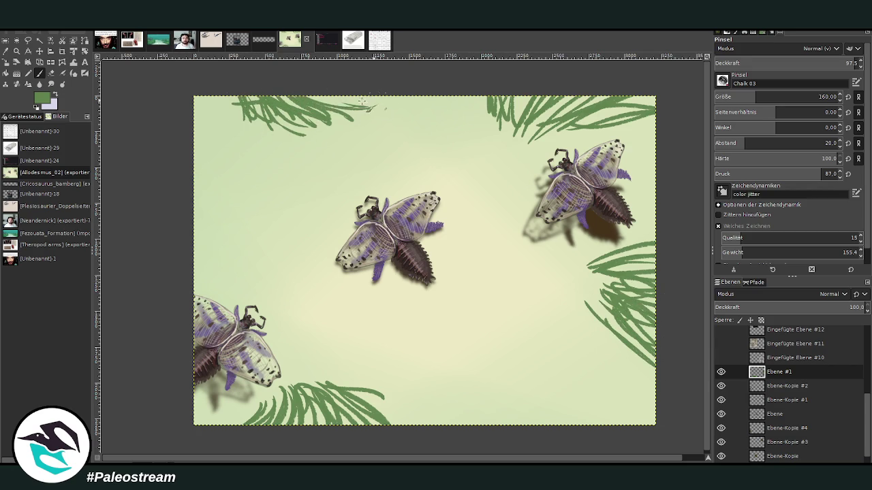
Add blades to the top-left, top and right fronds, shrinking the brush to 103.
{"action": "left_click_drag", "start_coordinate": [244, 130], "coordinate": [239, 101]}
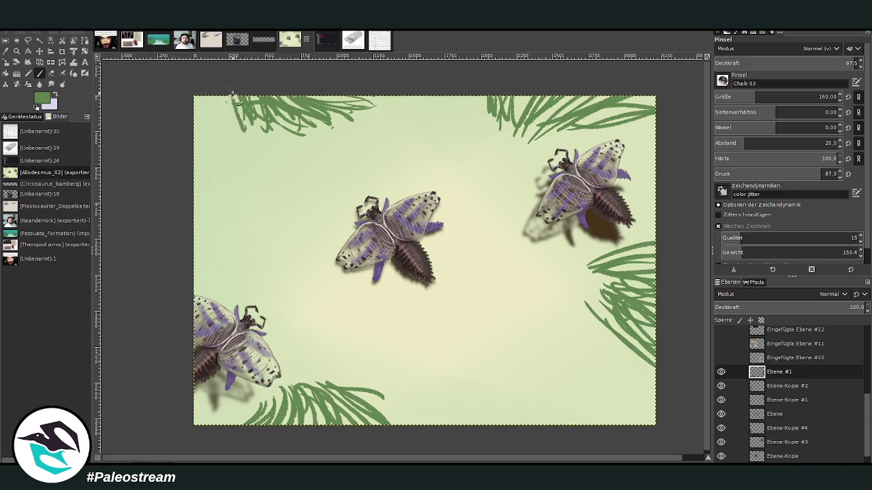
{"action": "left_click_drag", "start_coordinate": [275, 122], "coordinate": [372, 112]}
{"action": "mouse_move", "coordinate": [336, 109]}
{"action": "left_mouse_down"}
{"action": "mouse_move", "coordinate": [388, 96]}
{"action": "mouse_move", "coordinate": [409, 102]}
{"action": "left_mouse_up"}
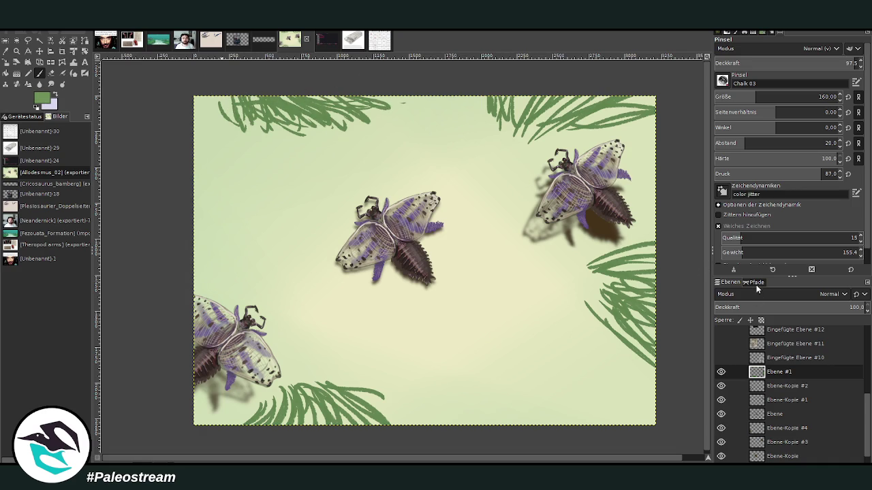
{"action": "left_click_drag", "start_coordinate": [637, 337], "coordinate": [623, 315]}
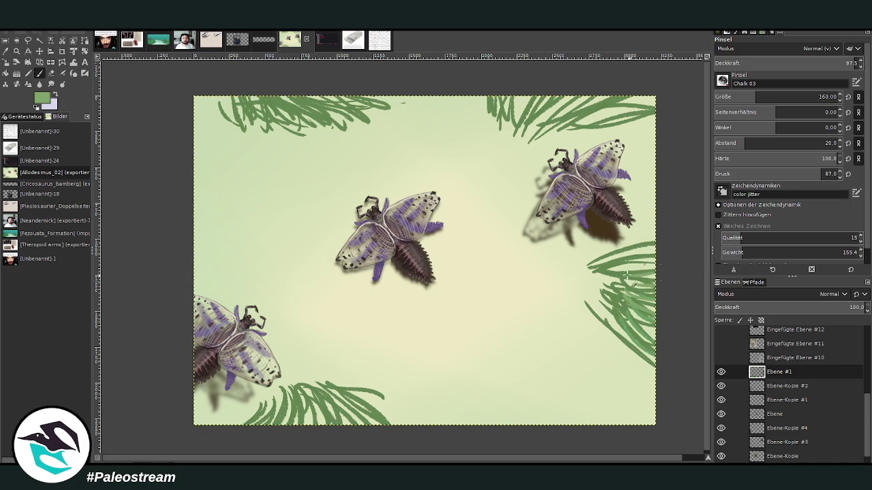
{"action": "left_click_drag", "start_coordinate": [615, 109], "coordinate": [655, 103]}
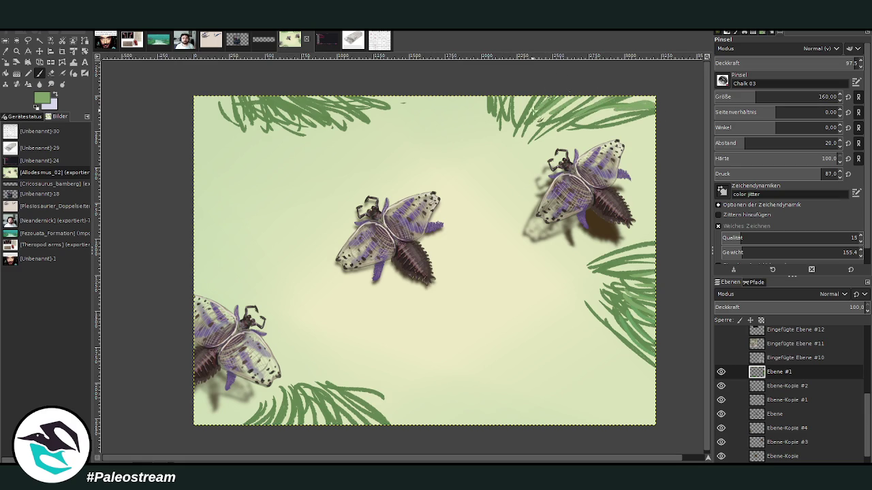
{"action": "left_click_drag", "start_coordinate": [778, 97], "coordinate": [761, 97]}
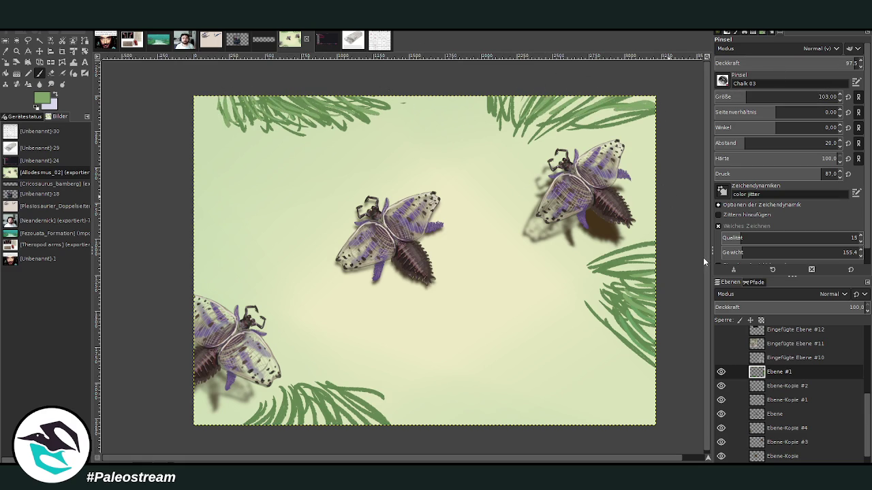
{"action": "left_click_drag", "start_coordinate": [359, 137], "coordinate": [409, 100]}
{"action": "mouse_move", "coordinate": [297, 104]}
{"action": "left_mouse_down"}
{"action": "mouse_move", "coordinate": [317, 141]}
{"action": "mouse_move", "coordinate": [239, 130]}
{"action": "left_mouse_up"}
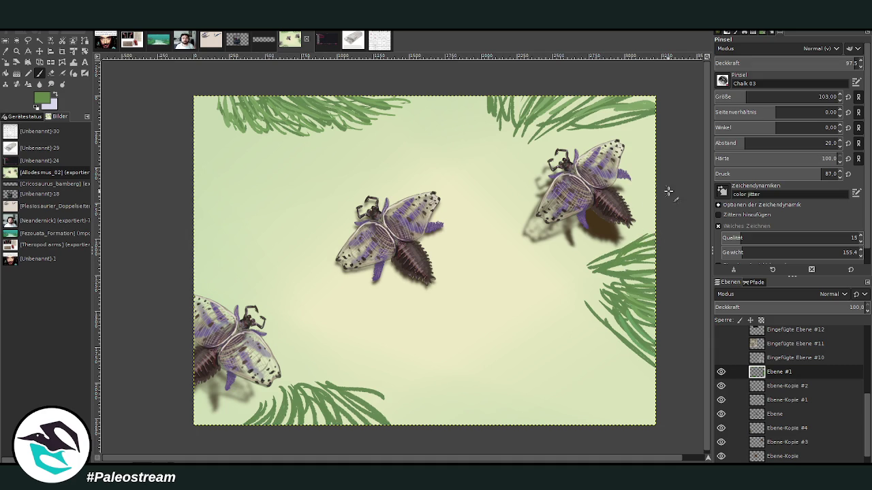
{"action": "mouse_move", "coordinate": [659, 231]}
{"action": "left_mouse_down"}
{"action": "mouse_move", "coordinate": [608, 256]}
{"action": "mouse_move", "coordinate": [621, 268]}
{"action": "left_mouse_up"}
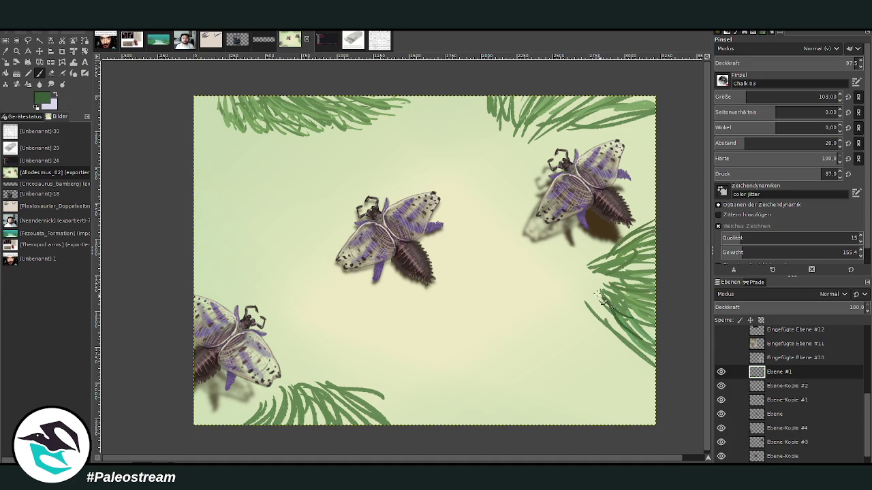
Set the brush to size 132 and opacity 82.6, then add darker blades to the right fronds.
{"action": "left_click_drag", "start_coordinate": [747, 97], "coordinate": [753, 97]}
{"action": "left_click_drag", "start_coordinate": [844, 62], "coordinate": [835, 63]}
{"action": "left_click_drag", "start_coordinate": [613, 327], "coordinate": [587, 307]}
{"action": "mouse_move", "coordinate": [640, 351]}
{"action": "left_mouse_down"}
{"action": "mouse_move", "coordinate": [594, 292]}
{"action": "mouse_move", "coordinate": [601, 286]}
{"action": "mouse_move", "coordinate": [587, 267]}
{"action": "left_mouse_up"}
{"action": "left_click_drag", "start_coordinate": [643, 287], "coordinate": [587, 265]}
{"action": "left_click_drag", "start_coordinate": [647, 225], "coordinate": [589, 259]}
Layer darker blades into the upper-right fronds, spreading them leftward.
{"action": "mouse_move", "coordinate": [570, 109]}
{"action": "left_mouse_down"}
{"action": "mouse_move", "coordinate": [530, 139]}
{"action": "mouse_move", "coordinate": [538, 134]}
{"action": "left_mouse_up"}
{"action": "left_click_drag", "start_coordinate": [600, 94], "coordinate": [545, 132]}
{"action": "left_click_drag", "start_coordinate": [599, 117], "coordinate": [562, 130]}
{"action": "left_click_drag", "start_coordinate": [633, 106], "coordinate": [561, 131]}
{"action": "left_click_drag", "start_coordinate": [603, 112], "coordinate": [543, 139]}
{"action": "mouse_move", "coordinate": [544, 92]}
{"action": "left_mouse_down"}
{"action": "mouse_move", "coordinate": [519, 133]}
{"action": "mouse_move", "coordinate": [508, 124]}
{"action": "left_mouse_up"}
Add darker blades to the bottom, right and top-left fronds.
{"action": "mouse_move", "coordinate": [286, 388]}
{"action": "left_mouse_down"}
{"action": "mouse_move", "coordinate": [278, 423]}
{"action": "mouse_move", "coordinate": [293, 428]}
{"action": "left_mouse_up"}
{"action": "mouse_move", "coordinate": [314, 388]}
{"action": "left_mouse_down"}
{"action": "mouse_move", "coordinate": [349, 424]}
{"action": "mouse_move", "coordinate": [355, 416]}
{"action": "mouse_move", "coordinate": [380, 420]}
{"action": "left_mouse_up"}
{"action": "left_click_drag", "start_coordinate": [279, 402], "coordinate": [253, 427]}
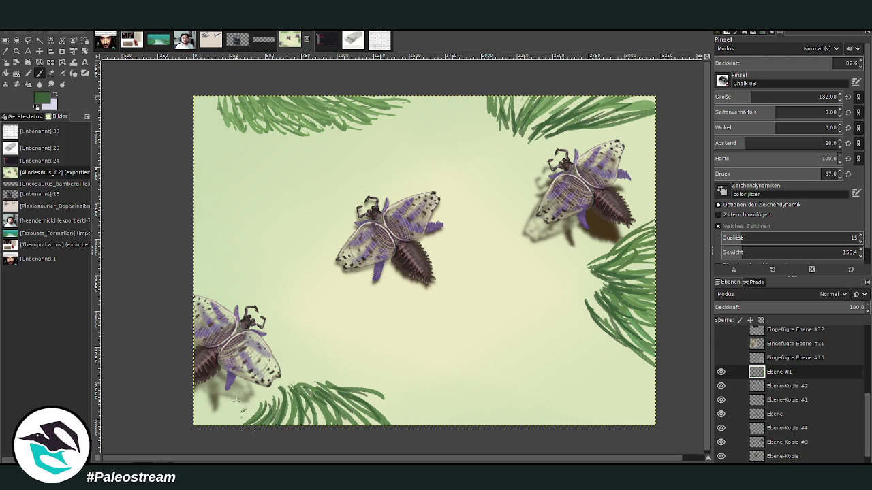
{"action": "left_click_drag", "start_coordinate": [621, 294], "coordinate": [603, 286]}
{"action": "mouse_move", "coordinate": [660, 279]}
{"action": "left_mouse_down"}
{"action": "mouse_move", "coordinate": [630, 269]}
{"action": "mouse_move", "coordinate": [613, 239]}
{"action": "left_mouse_up"}
{"action": "left_click_drag", "start_coordinate": [229, 124], "coordinate": [244, 100]}
{"action": "mouse_move", "coordinate": [278, 126]}
{"action": "left_mouse_down"}
{"action": "mouse_move", "coordinate": [260, 101]}
{"action": "mouse_move", "coordinate": [272, 98]}
{"action": "mouse_move", "coordinate": [229, 109]}
{"action": "left_mouse_up"}
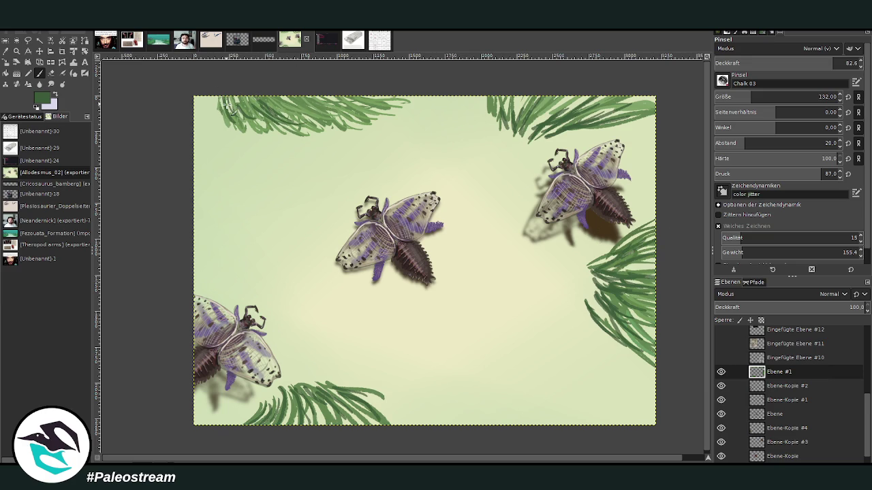
Sample a lighter green from the painting and set the brush to size 106 with higher opacity.
{"action": "key", "text": "o"}
{"action": "left_click", "coordinate": [299, 106]}
{"action": "left_click", "coordinate": [49, 73]}
{"action": "left_click_drag", "start_coordinate": [793, 64], "coordinate": [810, 64]}
{"action": "left_click_drag", "start_coordinate": [797, 97], "coordinate": [783, 98]}
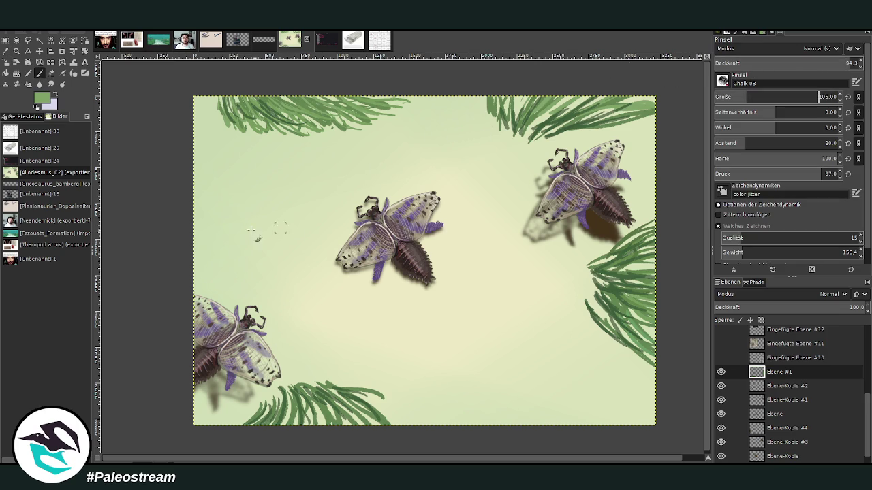
Paint fern fronds on the left canvas edge and raise the opacity slightly.
{"action": "mouse_move", "coordinate": [197, 208]}
{"action": "left_mouse_down"}
{"action": "mouse_move", "coordinate": [235, 238]}
{"action": "mouse_move", "coordinate": [239, 258]}
{"action": "left_mouse_up"}
{"action": "left_click_drag", "start_coordinate": [196, 239], "coordinate": [231, 263]}
{"action": "left_click_drag", "start_coordinate": [201, 214], "coordinate": [262, 255]}
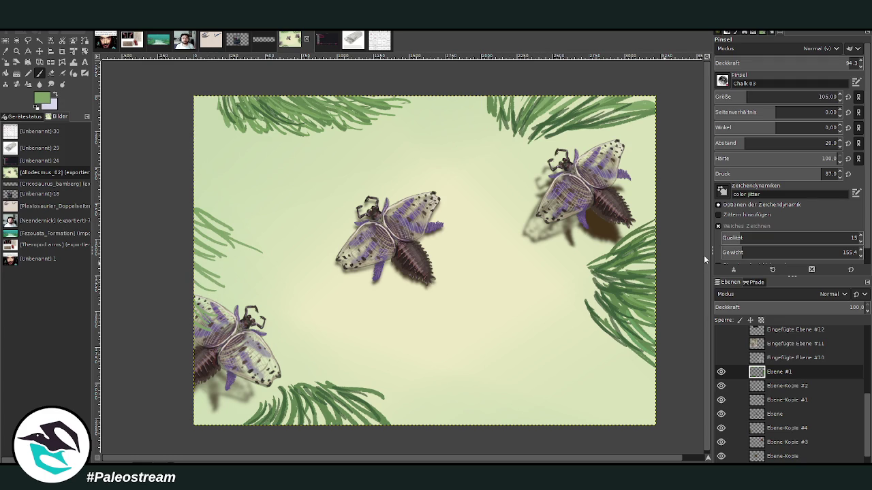
{"action": "left_click", "coordinate": [845, 63]}
Thicken the left-edge fronds with more blades, including some faint ones.
{"action": "mouse_move", "coordinate": [218, 272]}
{"action": "left_mouse_down"}
{"action": "mouse_move", "coordinate": [189, 295]}
{"action": "mouse_move", "coordinate": [267, 270]}
{"action": "left_mouse_up"}
{"action": "left_click_drag", "start_coordinate": [198, 232], "coordinate": [252, 263]}
{"action": "left_click_drag", "start_coordinate": [197, 252], "coordinate": [232, 270]}
{"action": "mouse_move", "coordinate": [194, 222]}
{"action": "left_mouse_down"}
{"action": "mouse_move", "coordinate": [273, 270]}
{"action": "mouse_move", "coordinate": [261, 253]}
{"action": "left_mouse_up"}
{"action": "left_click_drag", "start_coordinate": [195, 203], "coordinate": [264, 252]}
{"action": "left_click_drag", "start_coordinate": [195, 222], "coordinate": [249, 254]}
{"action": "left_click_drag", "start_coordinate": [196, 239], "coordinate": [232, 283]}
{"action": "left_click_drag", "start_coordinate": [194, 316], "coordinate": [231, 272]}
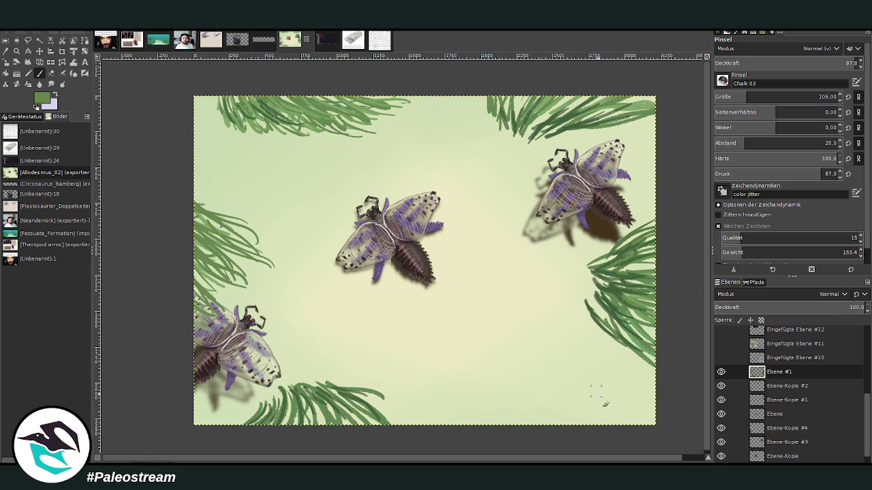
Extend the bottom fronds further right and add a new empty layer, Ebene #2.
{"action": "left_click_drag", "start_coordinate": [363, 410], "coordinate": [442, 412]}
{"action": "left_click_drag", "start_coordinate": [381, 421], "coordinate": [487, 411]}
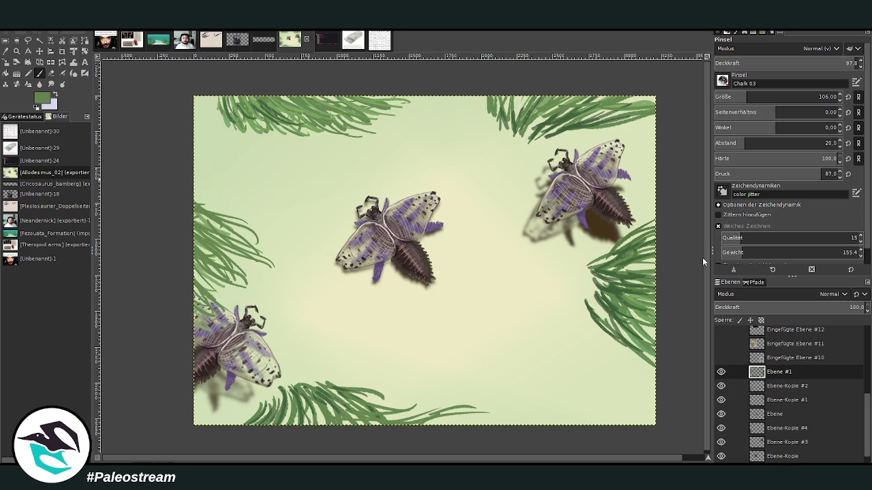
{"action": "key", "text": "shift+ctrl+n"}
Lower the fern copy beneath Ebene #1 and reapply the last filter to darken it.
{"action": "key", "text": "shift+Page_Down"}
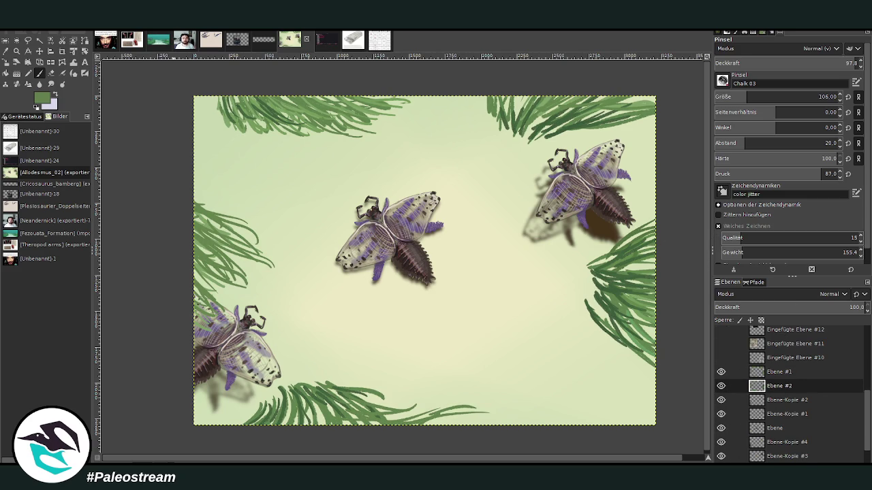
{"action": "key", "text": "shift+ctrl+f"}
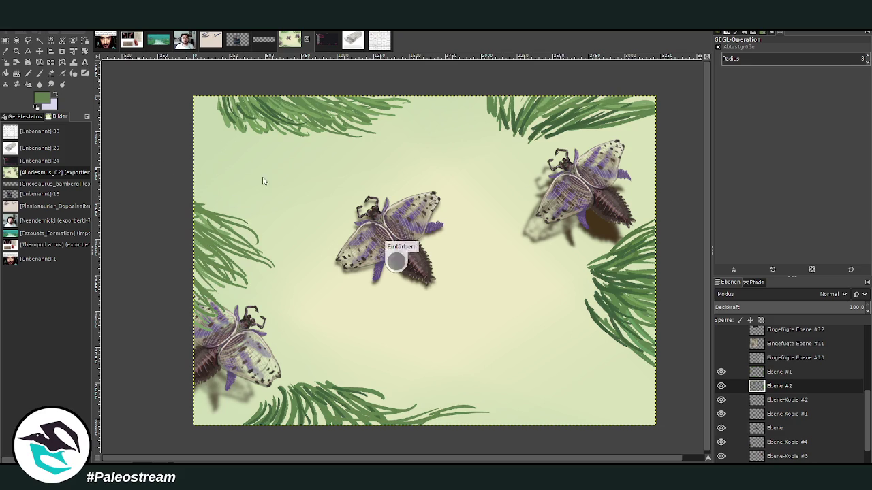
{"action": "left_click", "coordinate": [38, 51]}
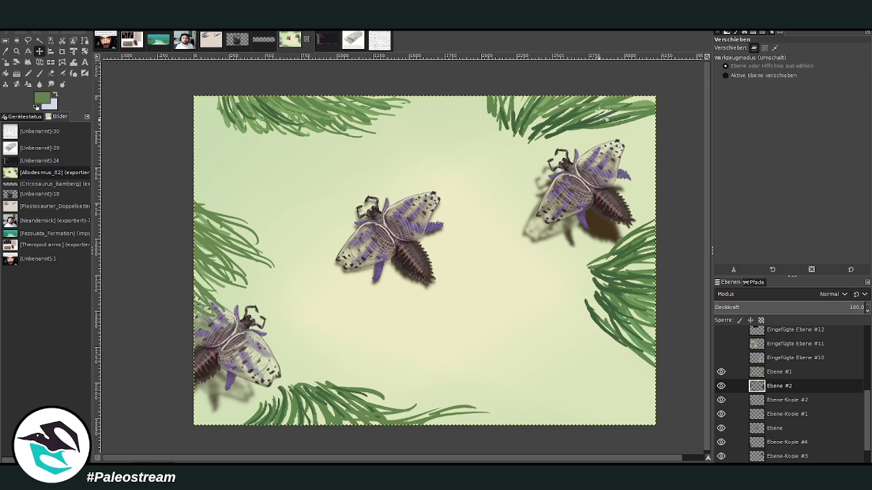
Shift the fern copy slightly left and apply Gaussian Blur to it.
{"action": "left_click_drag", "start_coordinate": [511, 286], "coordinate": [502, 284]}
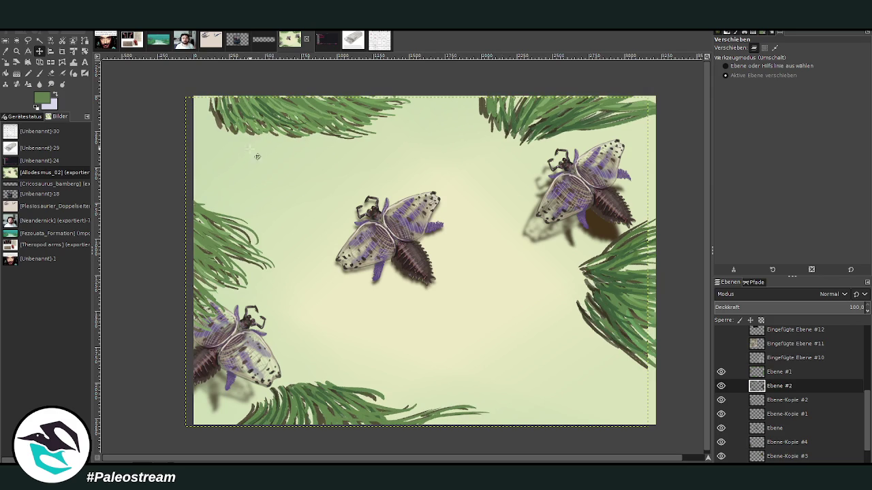
{"action": "left_click_drag", "start_coordinate": [218, 121], "coordinate": [206, 105]}
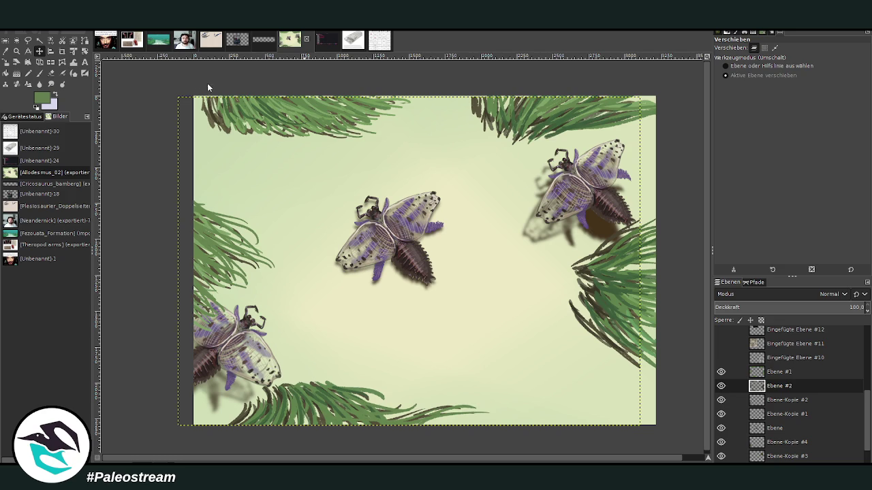
{"action": "key", "text": "ctrl+f"}
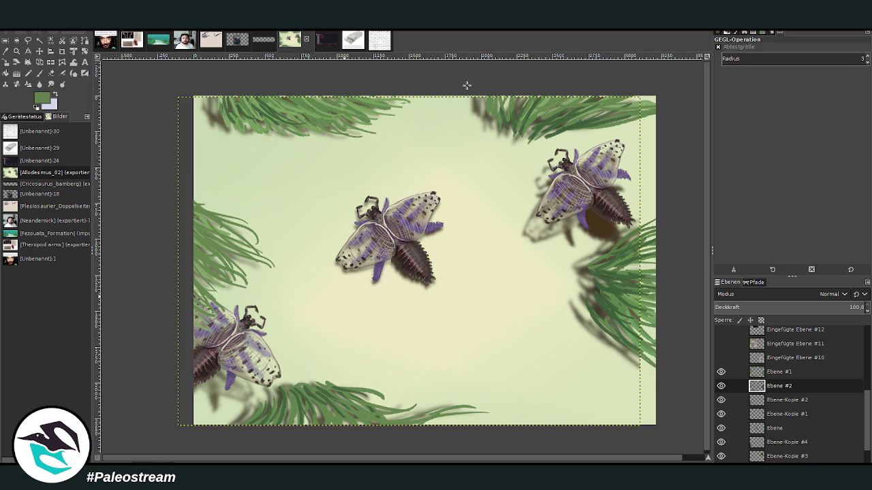
Add and undo an empty layer, then enable Warp Transform at size about 895.
{"action": "key", "text": "z"}
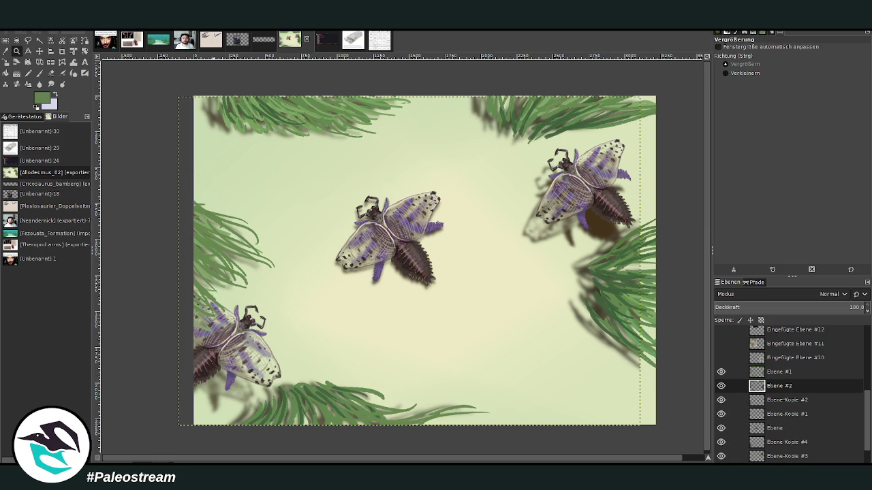
{"action": "key", "text": "shift+ctrl+n"}
{"action": "key", "text": "Return"}
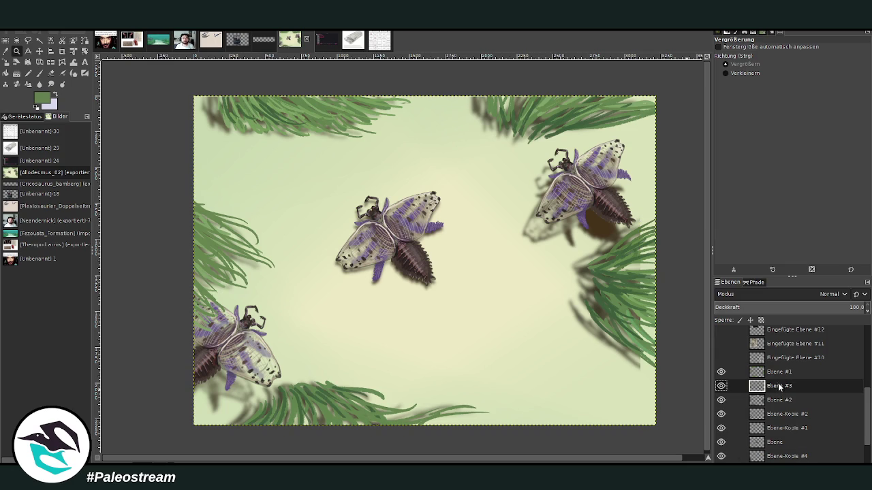
{"action": "key", "text": "ctrl+z"}
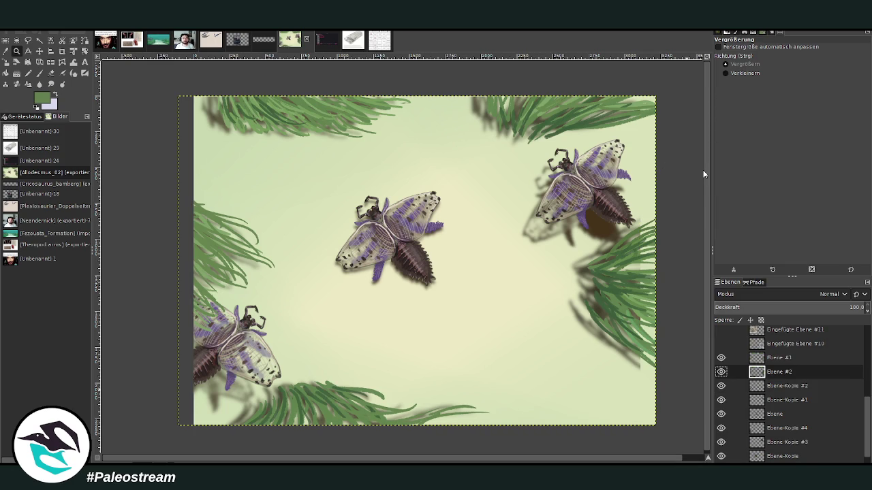
{"action": "key", "text": "shift+ctrl+f"}
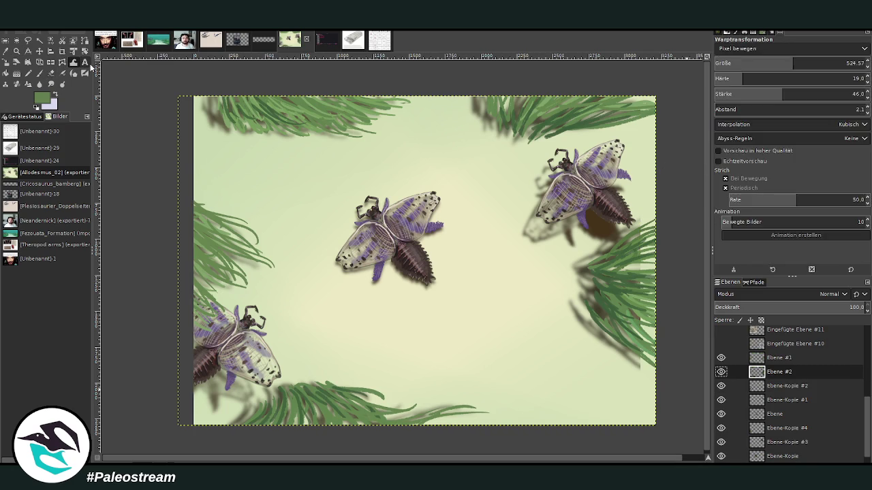
{"action": "key", "text": "w"}
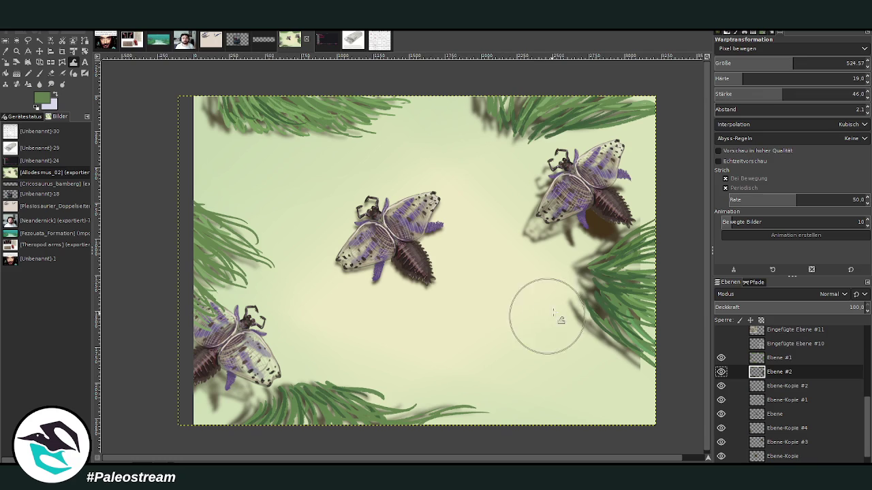
{"action": "left_click_drag", "start_coordinate": [836, 57], "coordinate": [843, 57]}
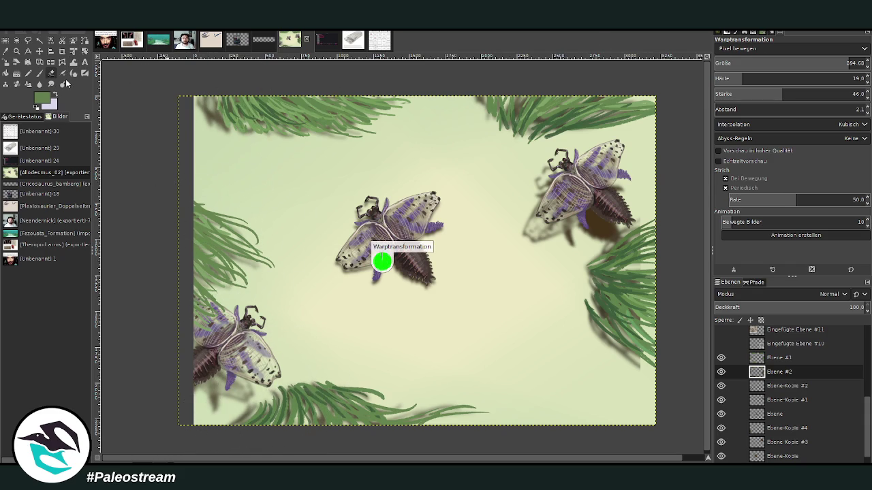
Smudge the right-edge and top-left fern fronds with a size-680 Smudge brush at opacity 92.1.
{"action": "left_click", "coordinate": [51, 84]}
{"action": "left_click", "coordinate": [771, 96]}
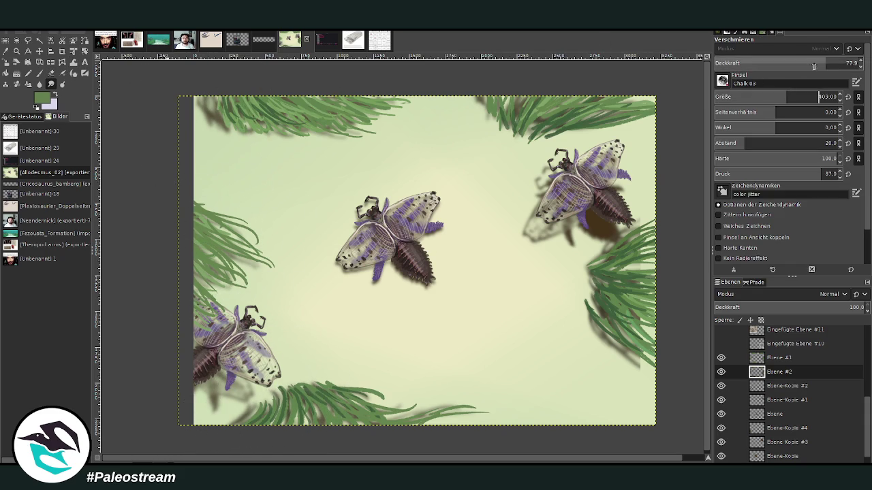
{"action": "left_click", "coordinate": [793, 97]}
{"action": "left_click_drag", "start_coordinate": [644, 251], "coordinate": [634, 217]}
{"action": "left_click_drag", "start_coordinate": [621, 302], "coordinate": [654, 375]}
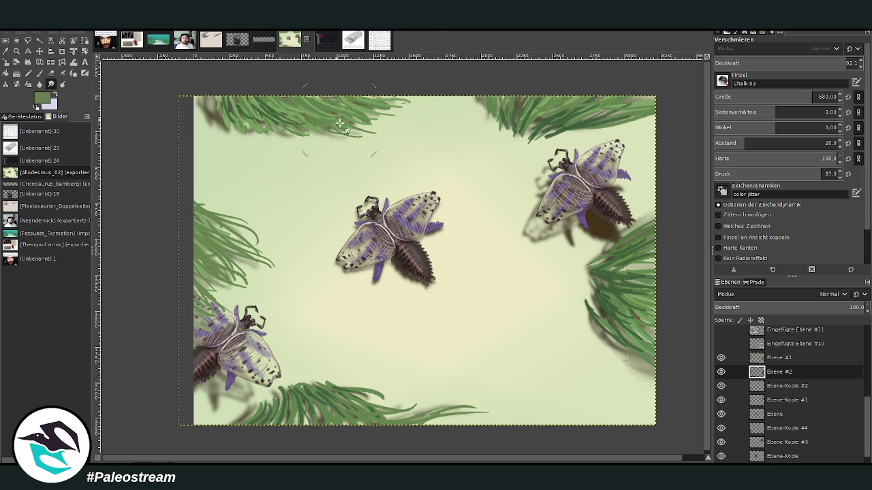
{"action": "left_click_drag", "start_coordinate": [220, 91], "coordinate": [192, 90]}
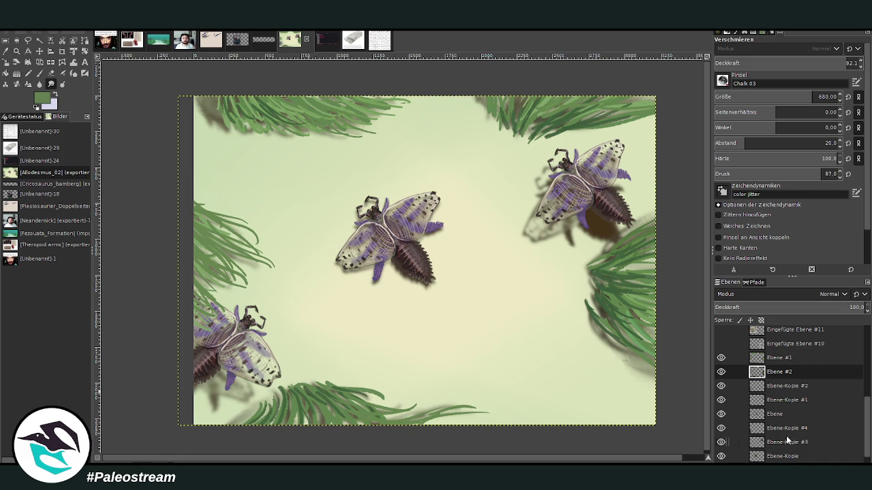
Select the Olorotitan_02.png background layer for painting.
{"action": "scroll", "coordinate": [783, 436], "scroll_direction": "down", "scroll_amount": 1}
{"action": "left_click", "coordinate": [783, 457]}
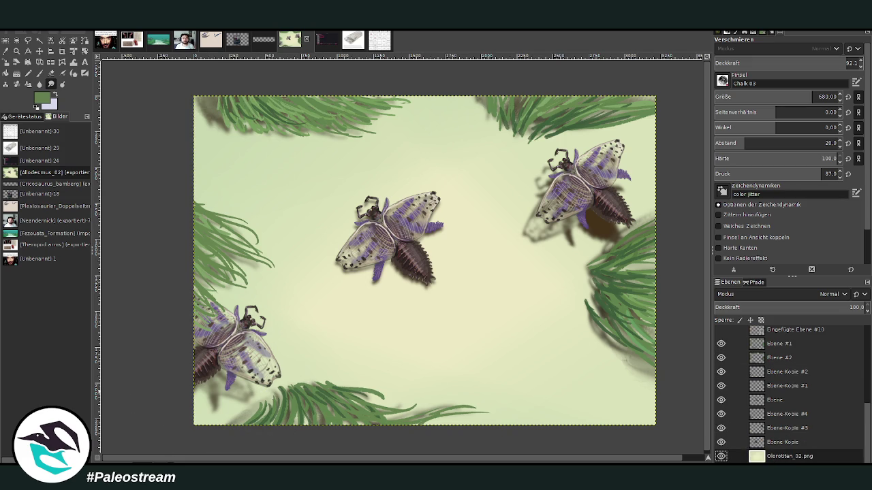
{"action": "key", "text": "p"}
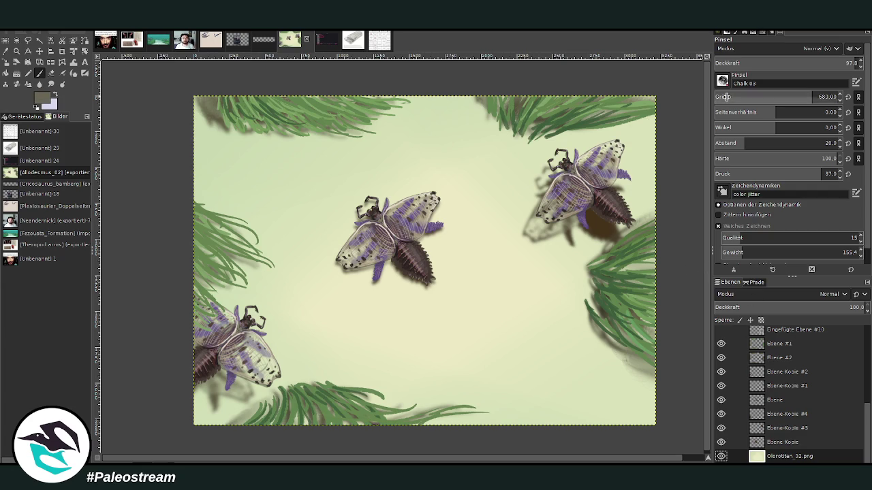
Enable brush jitter and wider dab spacing, testing and undoing a chalk mark.
{"action": "left_click", "coordinate": [717, 215]}
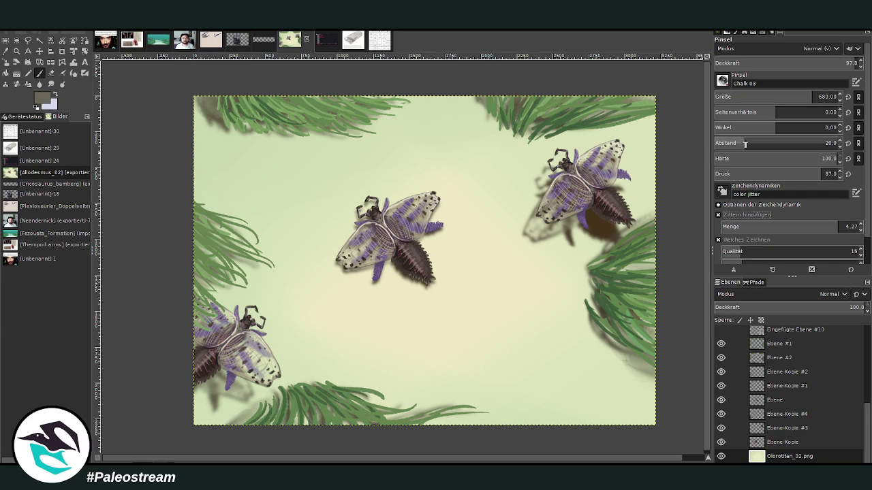
{"action": "left_click_drag", "start_coordinate": [746, 143], "coordinate": [791, 143]}
{"action": "left_click_drag", "start_coordinate": [809, 96], "coordinate": [799, 96]}
{"action": "left_click_drag", "start_coordinate": [508, 312], "coordinate": [463, 317]}
{"action": "key", "text": "ctrl+z"}
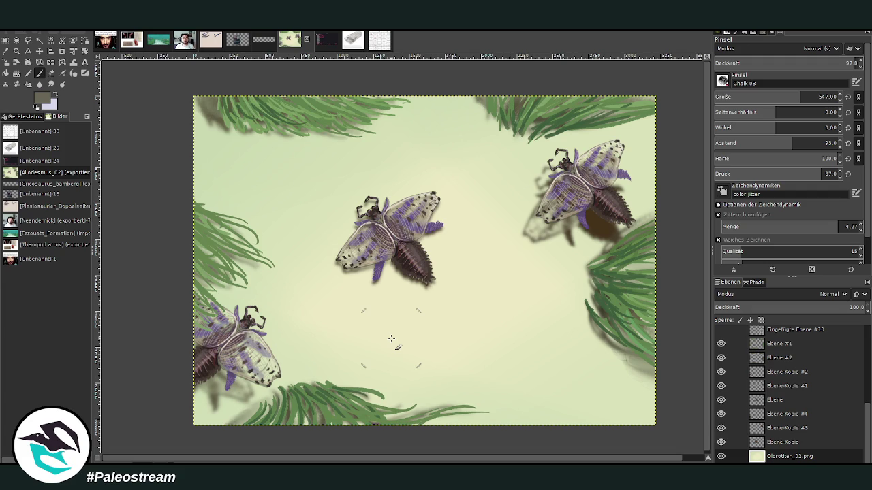
At size 78 and about half opacity, scatter chalk speckles around the central beetle.
{"action": "left_click_drag", "start_coordinate": [797, 97], "coordinate": [741, 96]}
{"action": "left_click_drag", "start_coordinate": [507, 315], "coordinate": [458, 306]}
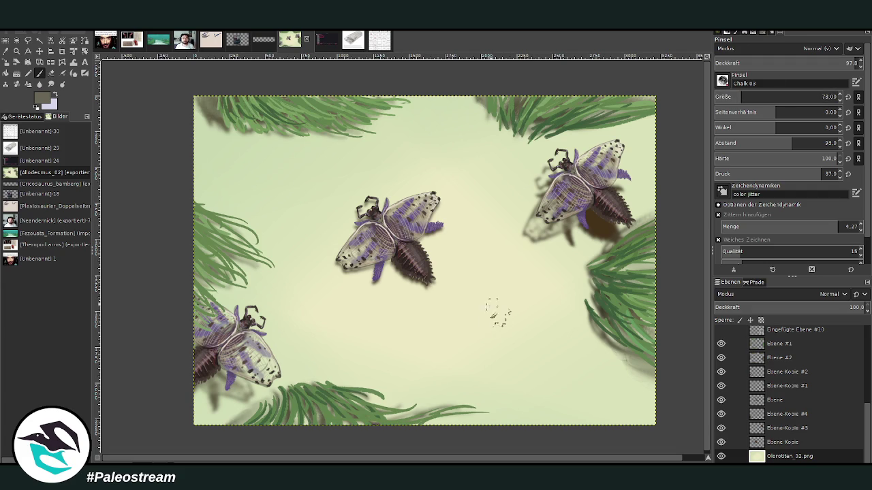
{"action": "left_click_drag", "start_coordinate": [815, 62], "coordinate": [785, 63]}
{"action": "left_click_drag", "start_coordinate": [470, 235], "coordinate": [330, 185]}
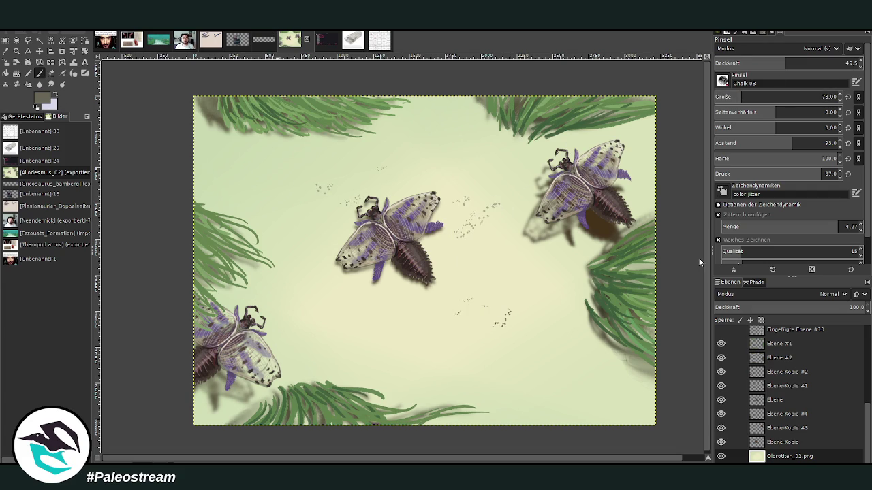
{"action": "left_click_drag", "start_coordinate": [539, 279], "coordinate": [441, 328]}
Add faint speckles at opacity 28.4, then set size 59, jitter 50 and a light cream colour.
{"action": "left_click_drag", "start_coordinate": [784, 63], "coordinate": [755, 62]}
{"action": "left_click_drag", "start_coordinate": [589, 333], "coordinate": [533, 313]}
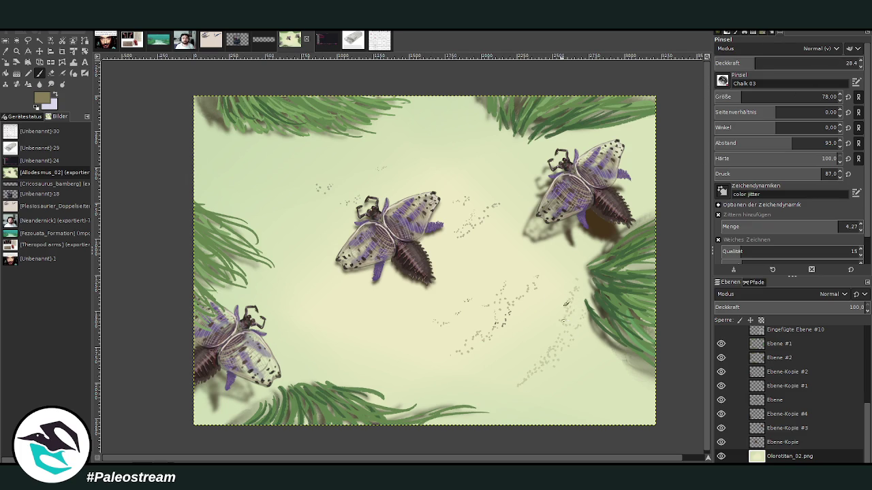
{"action": "mouse_move", "coordinate": [414, 232]}
{"action": "left_mouse_down"}
{"action": "mouse_move", "coordinate": [353, 293]}
{"action": "mouse_move", "coordinate": [296, 287]}
{"action": "mouse_move", "coordinate": [462, 161]}
{"action": "left_mouse_up"}
{"action": "left_click", "coordinate": [749, 96]}
{"action": "left_click", "coordinate": [861, 224]}
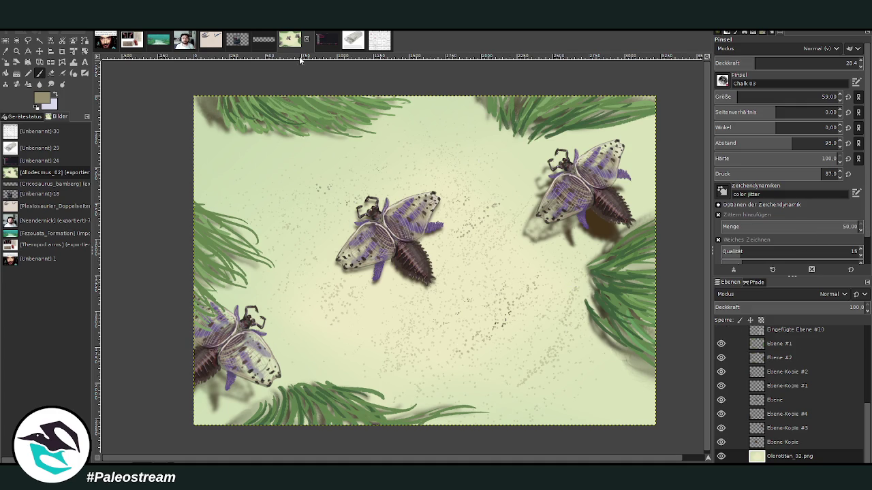
{"action": "left_click", "coordinate": [655, 242], "text": "ctrl"}
Dab greyish tan and darker green speckles at opacity 55.5 then 30.9, brush enlarged to 101.
{"action": "left_click", "coordinate": [794, 63]}
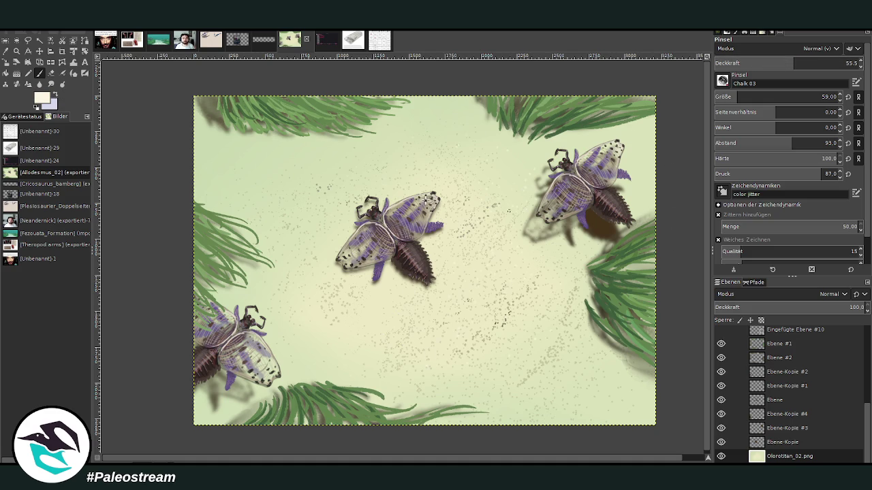
{"action": "left_click", "coordinate": [654, 224], "text": "ctrl"}
{"action": "left_click", "coordinate": [758, 61]}
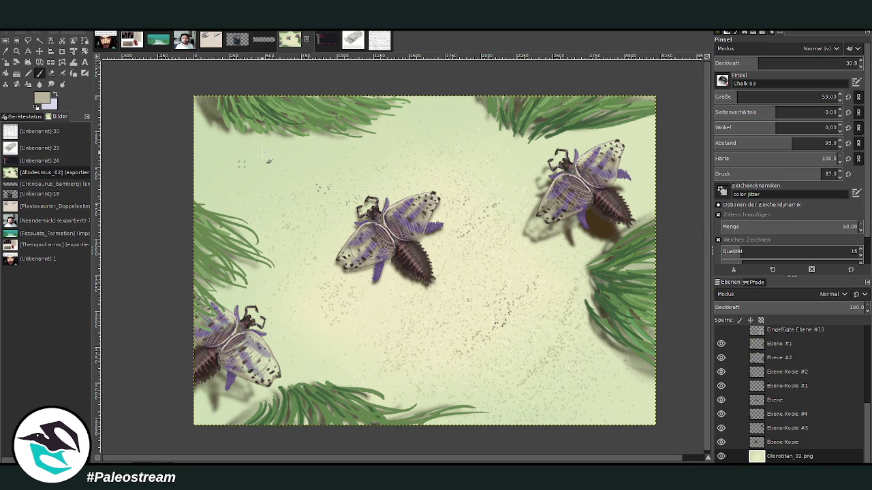
{"action": "left_click", "coordinate": [649, 228], "text": "ctrl"}
{"action": "left_click", "coordinate": [745, 97]}
Add fainter pale and olive green speckles at opacity 24.9, then rerun Gaussian Blur at radius 3.
{"action": "left_click", "coordinate": [749, 63]}
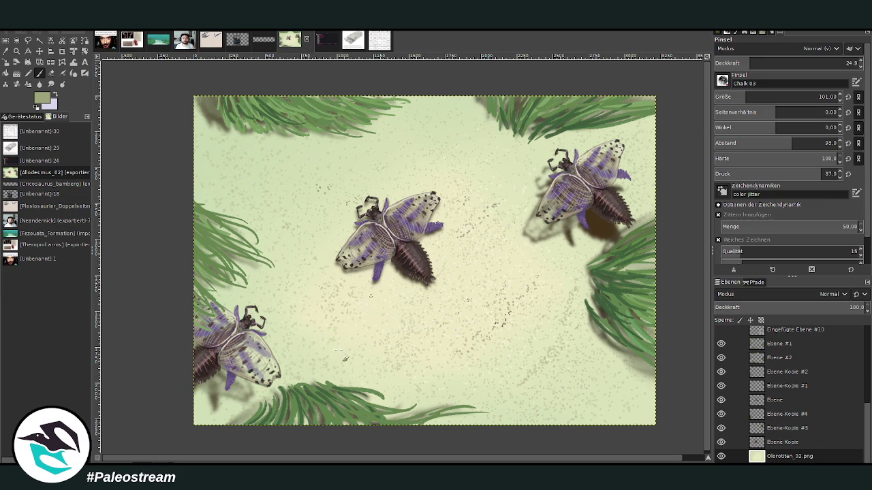
{"action": "left_click", "coordinate": [645, 234], "text": "ctrl"}
{"action": "left_click", "coordinate": [687, 240], "text": "ctrl"}
{"action": "key", "text": "w"}
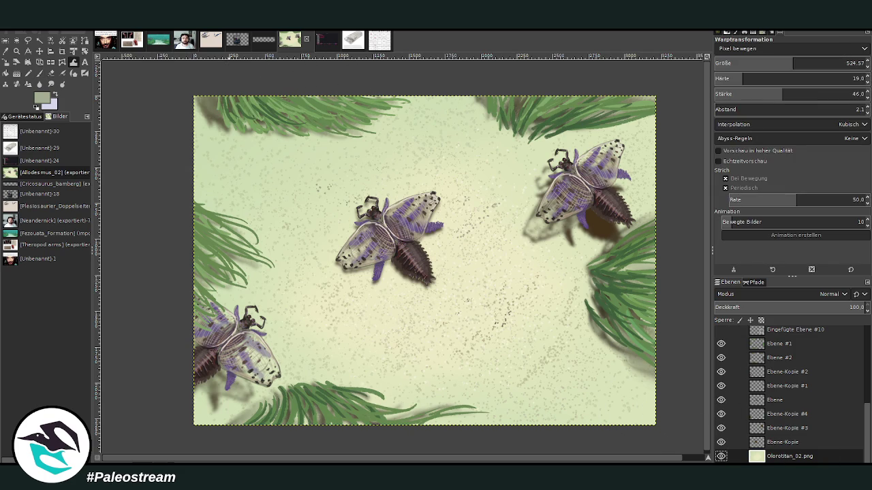
{"action": "key", "text": "ctrl+shift+f"}
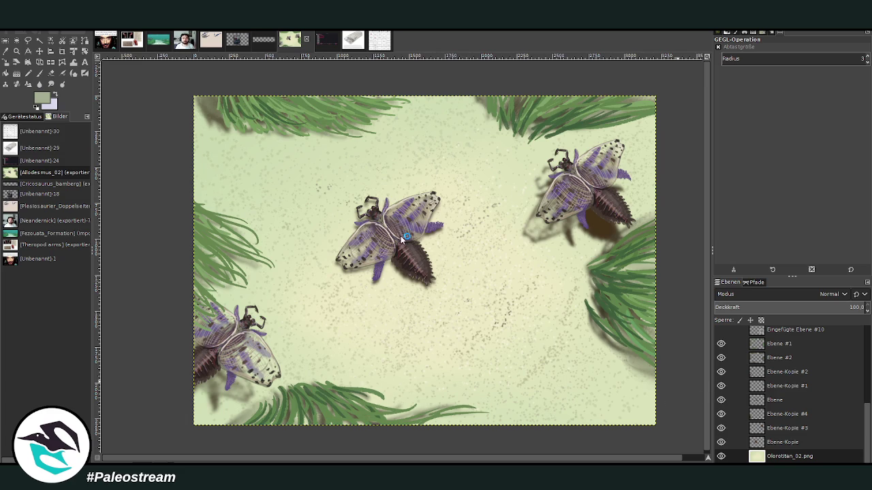
Paste the visible winged-creature painting as a new untitled image, Unbenannt-31.
{"action": "key", "text": "ctrl+shift+v"}
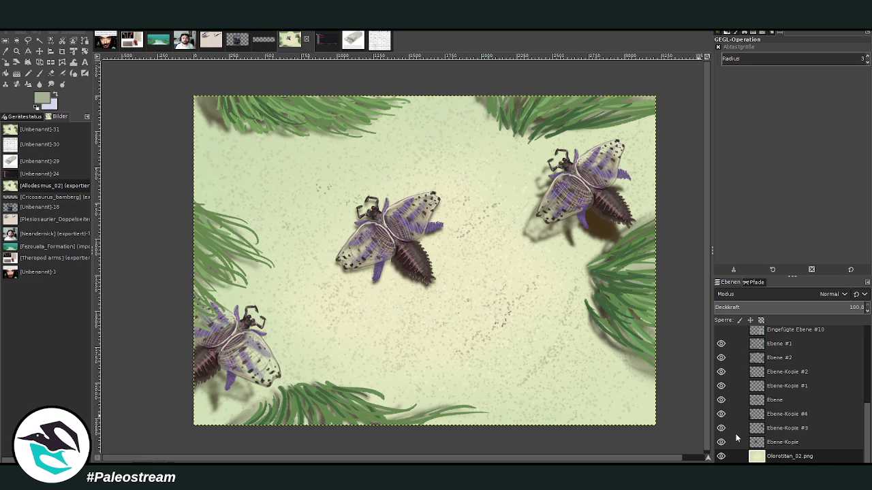
{"action": "left_click", "coordinate": [720, 456], "text": "shift"}
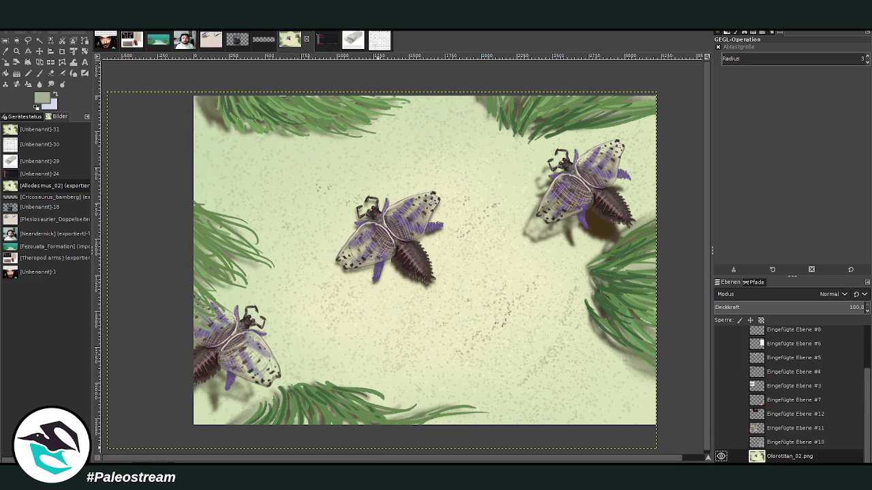
{"action": "left_click", "coordinate": [63, 52]}
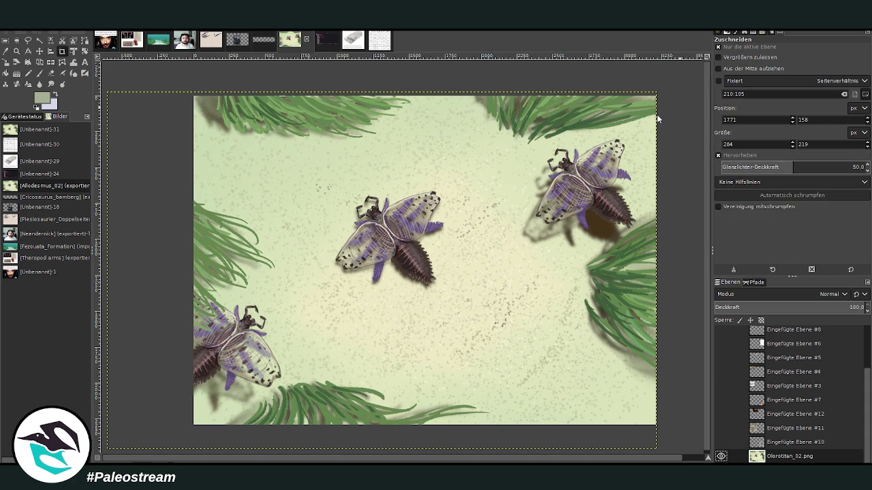
Crop the canvas to the full 3218 × 2293 px painting, snapping corners to its edges.
{"action": "mouse_move", "coordinate": [195, 98]}
{"action": "left_mouse_down"}
{"action": "mouse_move", "coordinate": [607, 396]}
{"action": "mouse_move", "coordinate": [709, 426]}
{"action": "left_mouse_up"}
{"action": "left_click", "coordinate": [720, 46]}
{"action": "left_click_drag", "start_coordinate": [643, 413], "coordinate": [644, 415]}
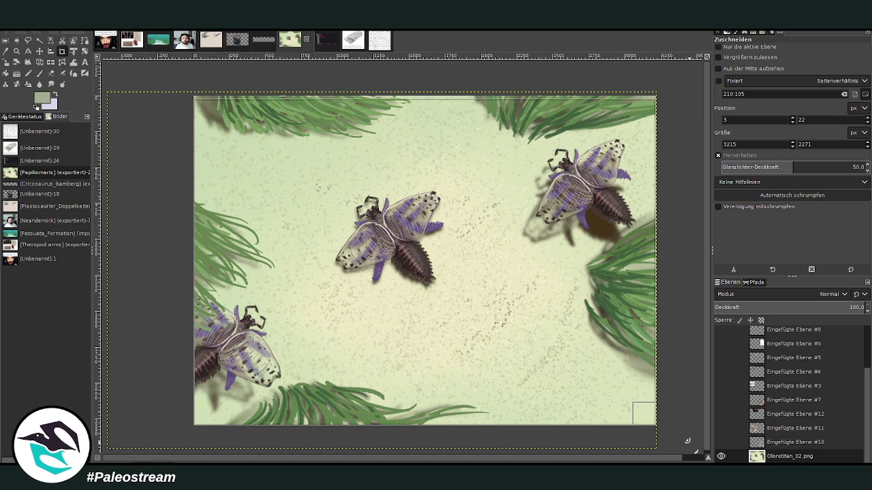
{"action": "left_click_drag", "start_coordinate": [199, 109], "coordinate": [185, 68]}
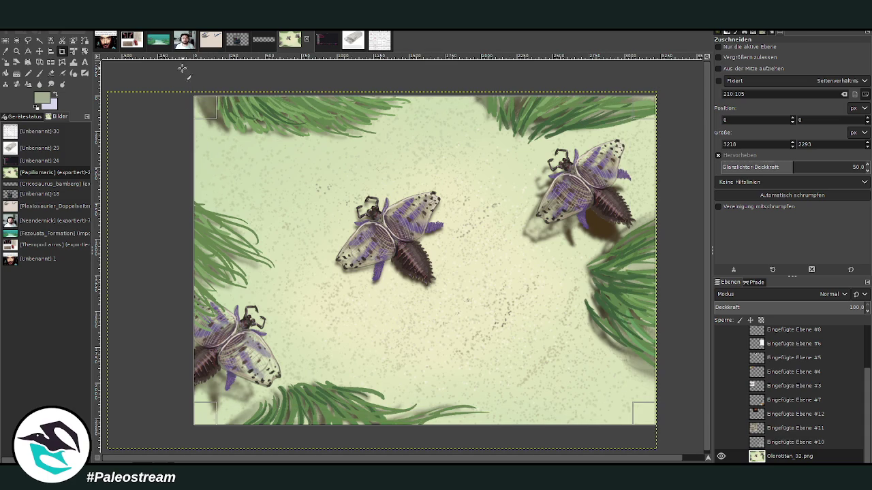
{"action": "left_click", "coordinate": [276, 222]}
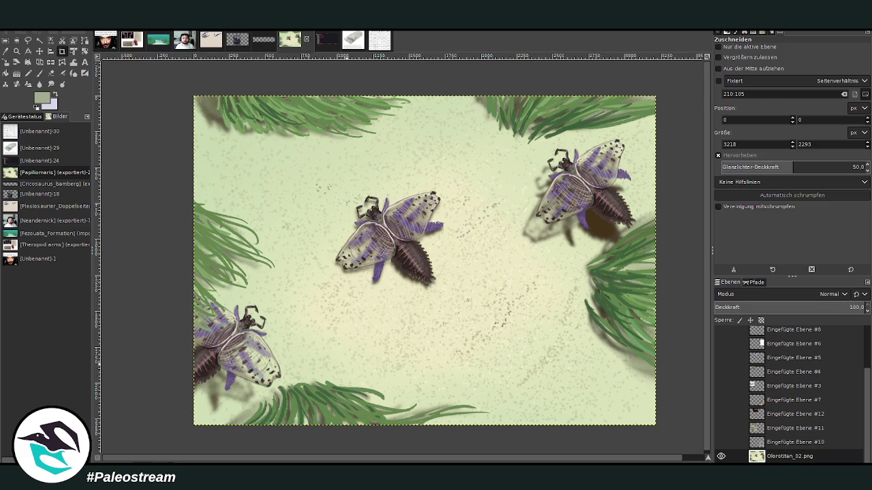
Post the painting in Discord captioned Papiliomaris, then bring up the Flocking Boingo bingo card.
{"action": "key", "text": "alt+Tab"}
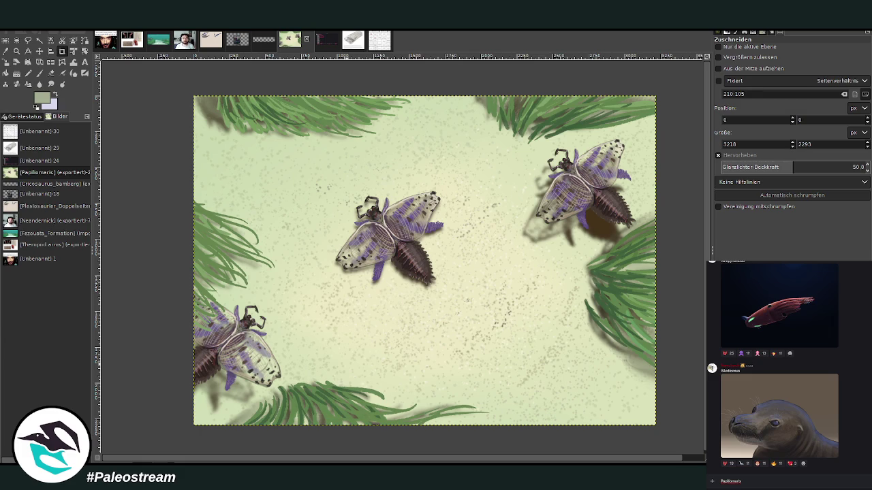
{"action": "right_click", "coordinate": [771, 482]}
{"action": "left_click", "coordinate": [783, 475]}
{"action": "right_click", "coordinate": [776, 478]}
{"action": "left_click", "coordinate": [786, 472]}
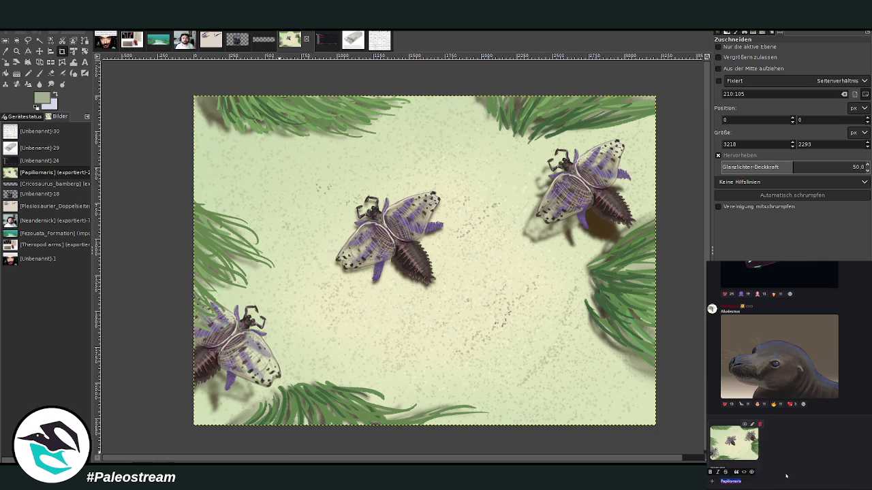
{"action": "left_click", "coordinate": [777, 481]}
{"action": "key", "text": "Return"}
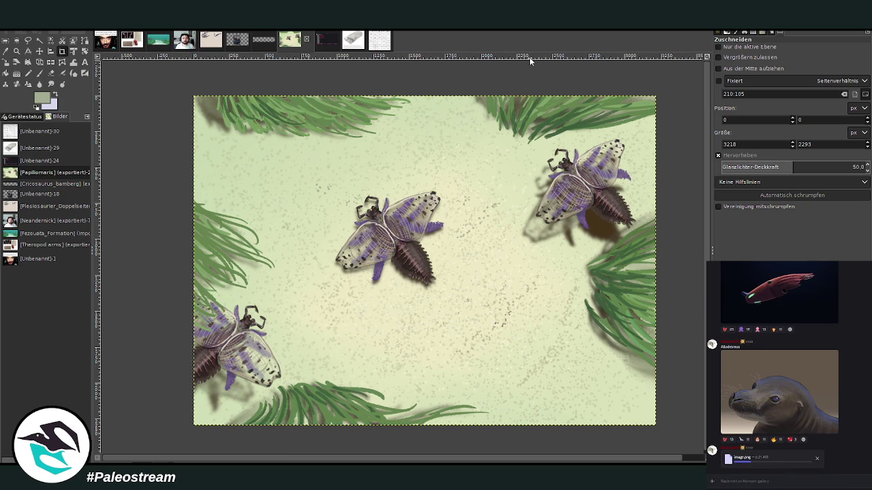
{"action": "left_click", "coordinate": [379, 43]}
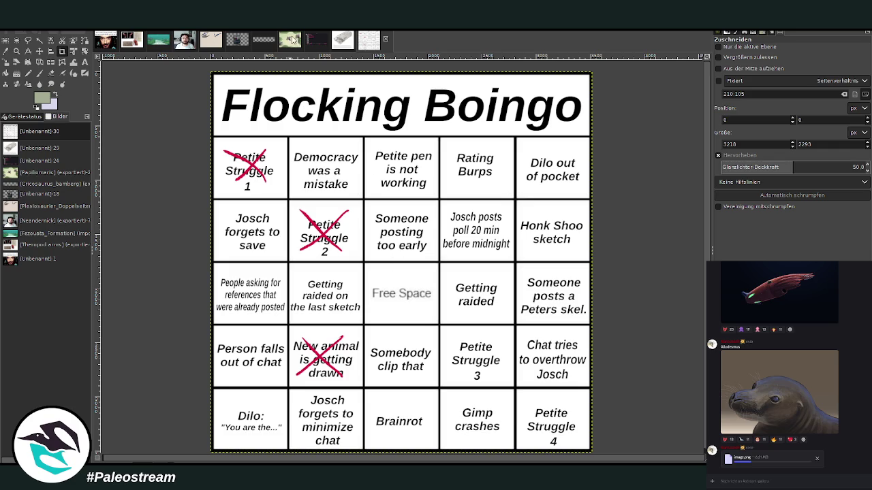
Switch GIMP back to the Papiliomaris painting tab.
{"action": "left_click", "coordinate": [290, 39]}
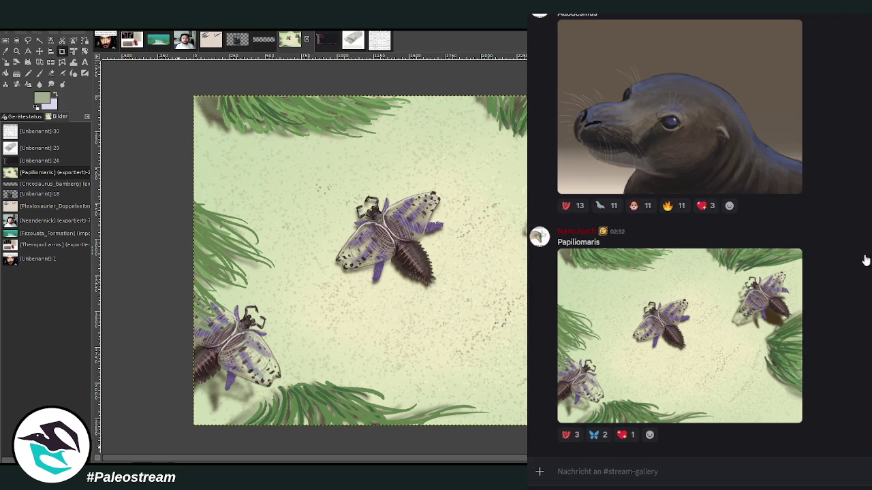
Switch to #stream-materials and scroll back up through the posted drawings.
{"action": "key", "text": "alt+Down"}
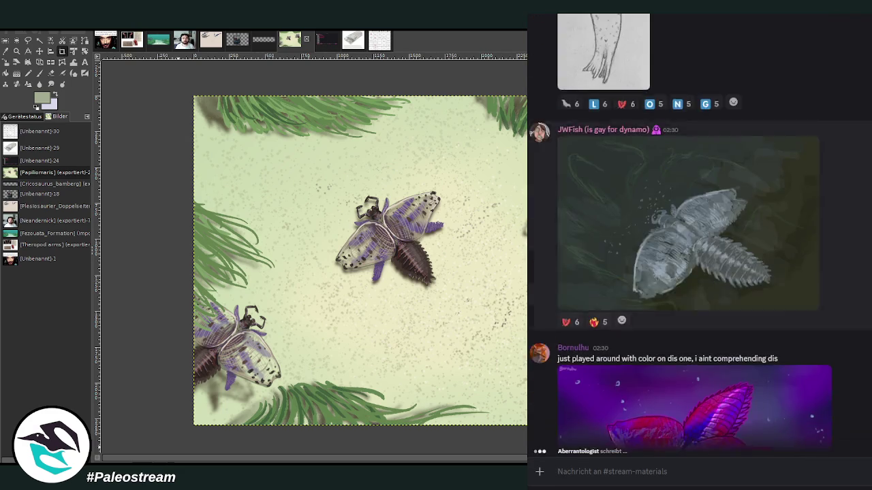
{"action": "scroll", "coordinate": [681, 232], "scroll_direction": "up", "scroll_amount": 5}
{"action": "scroll", "coordinate": [681, 232], "scroll_direction": "up", "scroll_amount": 5}
{"action": "scroll", "coordinate": [681, 231], "scroll_direction": "up", "scroll_amount": 5}
{"action": "scroll", "coordinate": [681, 231], "scroll_direction": "up", "scroll_amount": 3}
{"action": "scroll", "coordinate": [681, 231], "scroll_direction": "up", "scroll_amount": 5}
{"action": "scroll", "coordinate": [681, 231], "scroll_direction": "up", "scroll_amount": 5}
{"action": "scroll", "coordinate": [681, 232], "scroll_direction": "up", "scroll_amount": 5}
{"action": "scroll", "coordinate": [681, 231], "scroll_direction": "up", "scroll_amount": 5}
{"action": "scroll", "coordinate": [681, 231], "scroll_direction": "up", "scroll_amount": 5}
{"action": "scroll", "coordinate": [681, 232], "scroll_direction": "up", "scroll_amount": 5}
{"action": "scroll", "coordinate": [681, 231], "scroll_direction": "up", "scroll_amount": 3}
{"action": "scroll", "coordinate": [681, 232], "scroll_direction": "up", "scroll_amount": 5}
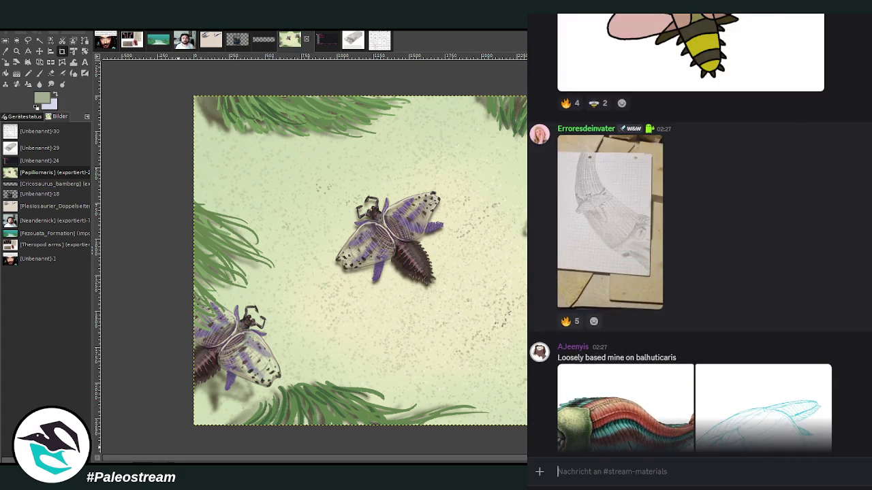
{"action": "scroll", "coordinate": [681, 231], "scroll_direction": "up", "scroll_amount": 5}
{"action": "scroll", "coordinate": [681, 232], "scroll_direction": "up", "scroll_amount": 5}
{"action": "scroll", "coordinate": [681, 232], "scroll_direction": "up", "scroll_amount": 5}
{"action": "scroll", "coordinate": [681, 232], "scroll_direction": "up", "scroll_amount": 5}
{"action": "scroll", "coordinate": [681, 232], "scroll_direction": "up", "scroll_amount": 5}
{"action": "scroll", "coordinate": [681, 231], "scroll_direction": "up", "scroll_amount": 5}
{"action": "scroll", "coordinate": [681, 231], "scroll_direction": "up", "scroll_amount": 5}
{"action": "scroll", "coordinate": [681, 232], "scroll_direction": "up", "scroll_amount": 5}
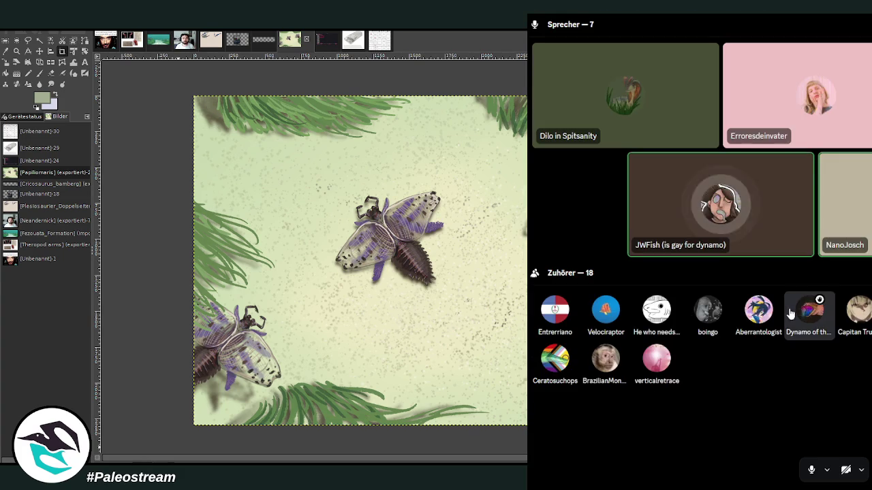
Check a stage listener's options and show the stage with 7 speakers and 18 listeners.
{"action": "right_click", "coordinate": [809, 310]}
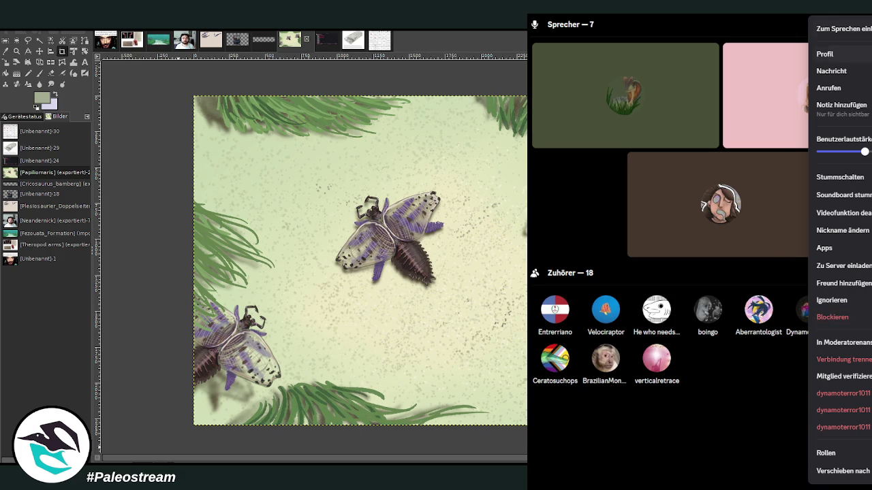
{"action": "left_click", "coordinate": [869, 35]}
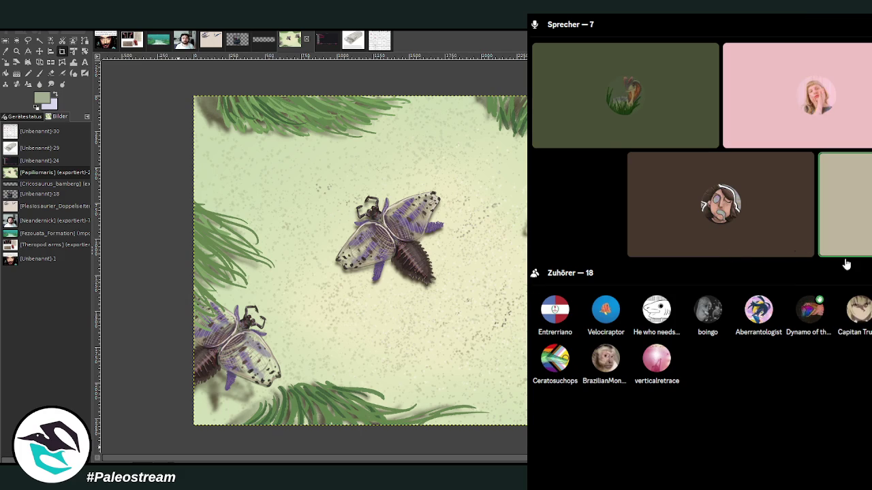
{"action": "scroll", "coordinate": [695, 238], "scroll_direction": "up", "scroll_amount": 5}
{"action": "scroll", "coordinate": [694, 239], "scroll_direction": "up", "scroll_amount": 5}
Find the 'Burterfly hunted by Panderodus' sketch in the feed and enlarge it.
{"action": "scroll", "coordinate": [694, 238], "scroll_direction": "up", "scroll_amount": 5}
{"action": "scroll", "coordinate": [695, 238], "scroll_direction": "up", "scroll_amount": 5}
{"action": "scroll", "coordinate": [695, 239], "scroll_direction": "up", "scroll_amount": 5}
{"action": "scroll", "coordinate": [695, 238], "scroll_direction": "up", "scroll_amount": 5}
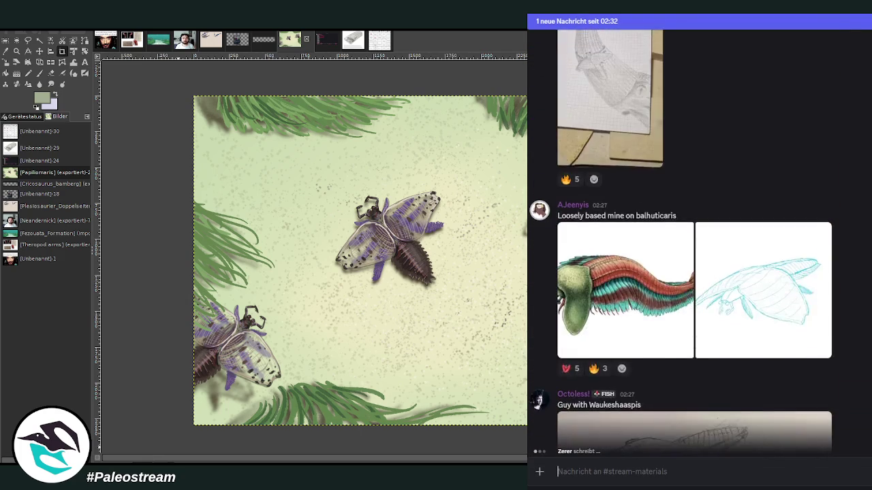
{"action": "scroll", "coordinate": [694, 238], "scroll_direction": "up", "scroll_amount": 3}
{"action": "scroll", "coordinate": [695, 238], "scroll_direction": "up", "scroll_amount": 5}
{"action": "scroll", "coordinate": [695, 238], "scroll_direction": "up", "scroll_amount": 5}
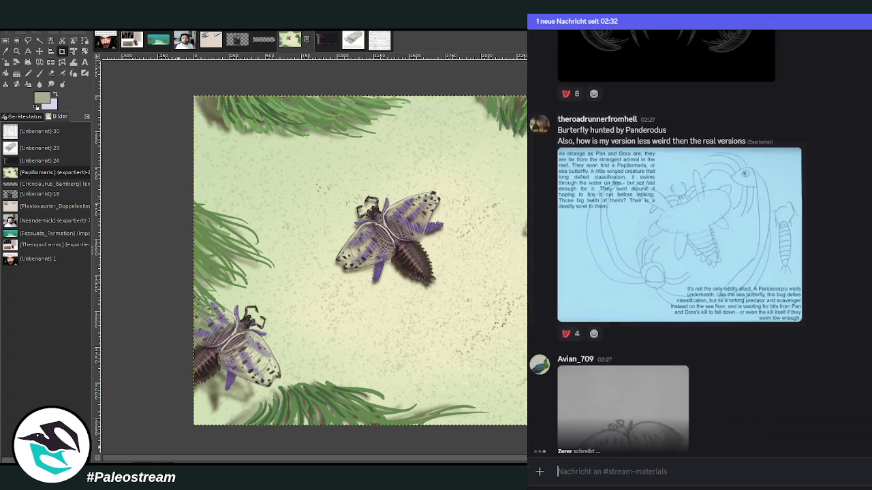
{"action": "scroll", "coordinate": [695, 239], "scroll_direction": "up", "scroll_amount": 5}
{"action": "scroll", "coordinate": [694, 238], "scroll_direction": "up", "scroll_amount": 5}
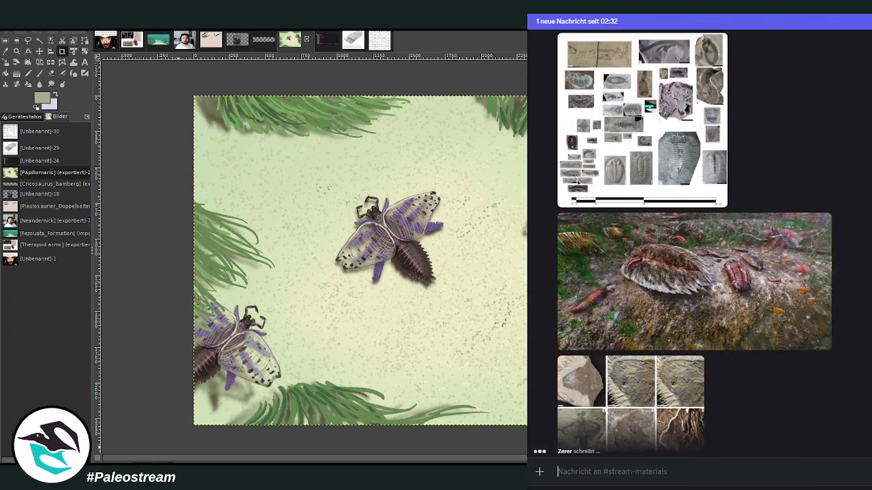
{"action": "scroll", "coordinate": [695, 239], "scroll_direction": "down", "scroll_amount": 3}
{"action": "scroll", "coordinate": [695, 238], "scroll_direction": "down", "scroll_amount": 1}
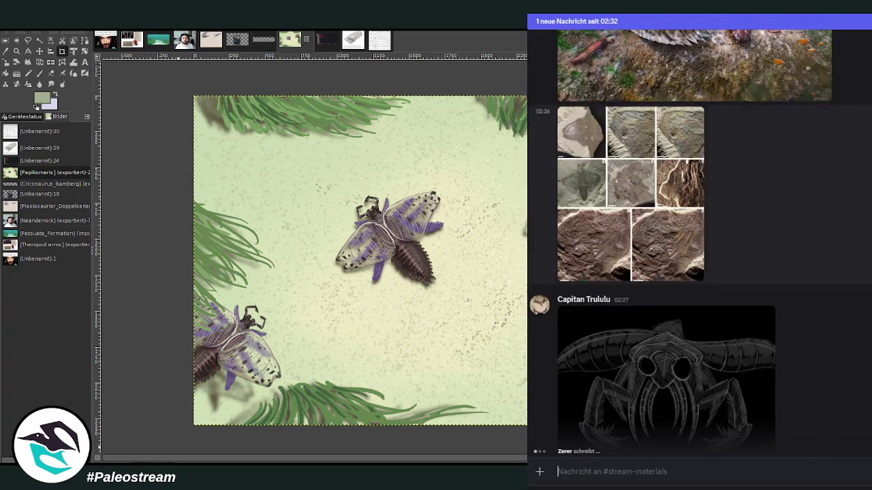
{"action": "scroll", "coordinate": [695, 238], "scroll_direction": "down", "scroll_amount": 1}
{"action": "scroll", "coordinate": [694, 238], "scroll_direction": "down", "scroll_amount": 1}
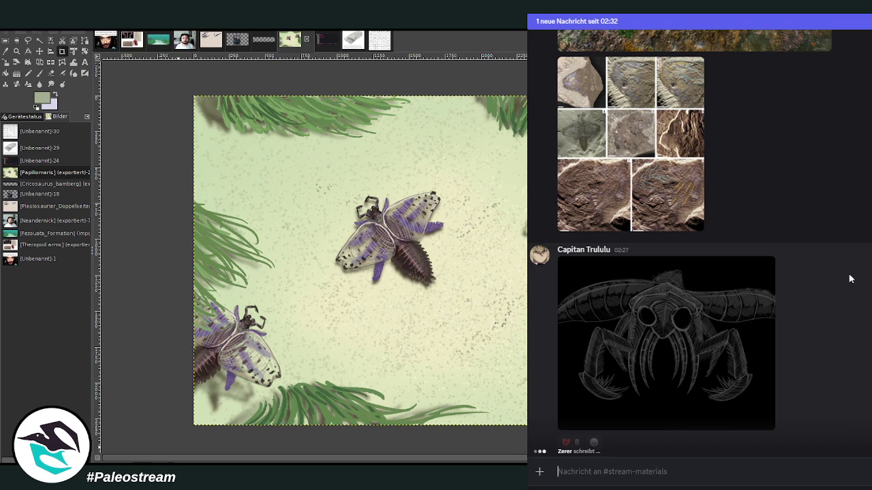
{"action": "scroll", "coordinate": [841, 277], "scroll_direction": "up", "scroll_amount": 2}
{"action": "scroll", "coordinate": [849, 275], "scroll_direction": "up", "scroll_amount": 4}
{"action": "scroll", "coordinate": [864, 268], "scroll_direction": "down", "scroll_amount": 3}
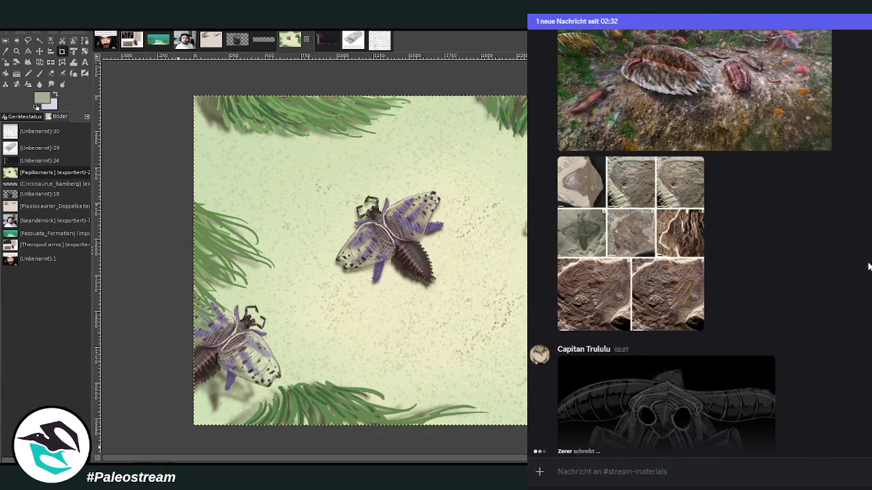
{"action": "scroll", "coordinate": [867, 266], "scroll_direction": "down", "scroll_amount": 1}
{"action": "scroll", "coordinate": [868, 267], "scroll_direction": "down", "scroll_amount": 2}
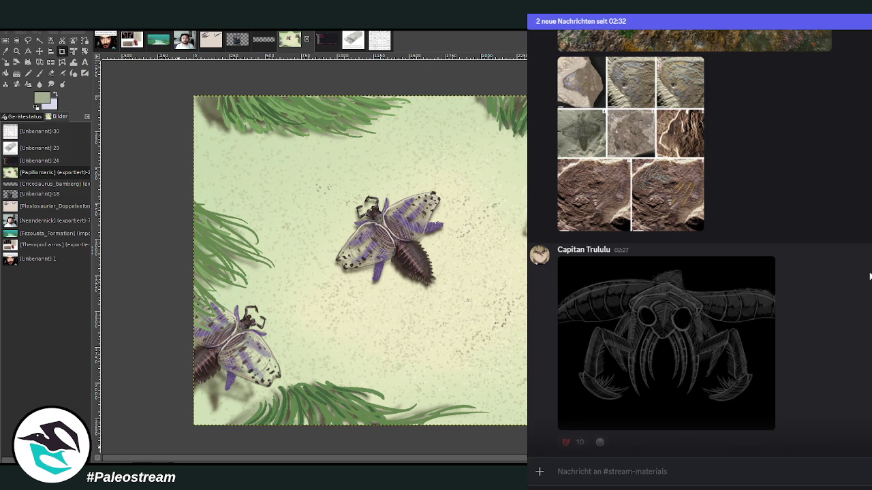
{"action": "scroll", "coordinate": [860, 275], "scroll_direction": "down", "scroll_amount": 3}
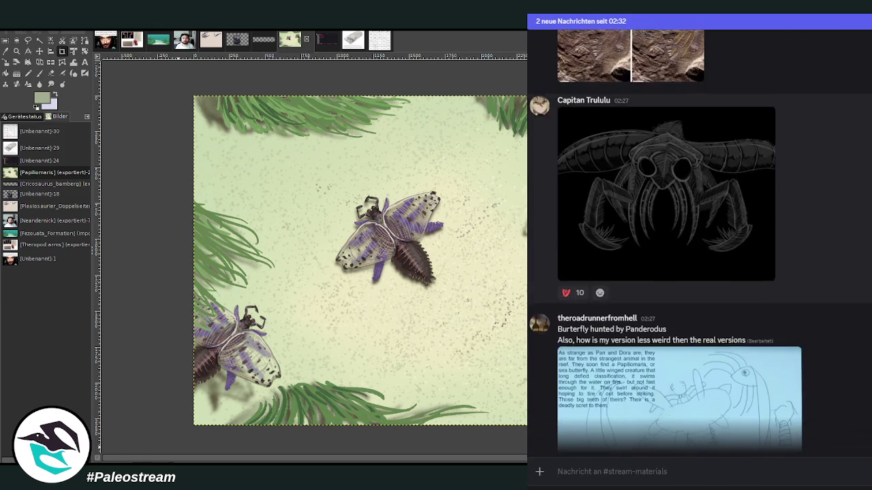
{"action": "scroll", "coordinate": [681, 252], "scroll_direction": "down", "scroll_amount": 3}
{"action": "scroll", "coordinate": [681, 252], "scroll_direction": "up", "scroll_amount": 2}
{"action": "scroll", "coordinate": [646, 314], "scroll_direction": "down", "scroll_amount": 1}
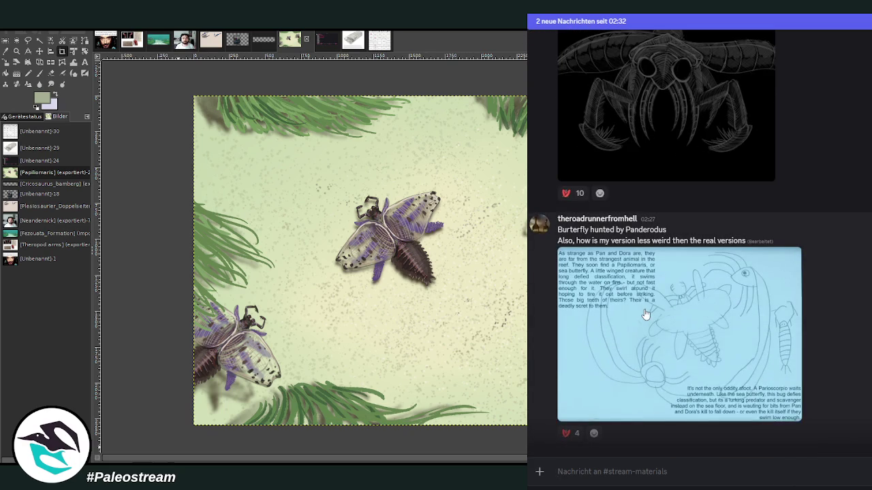
{"action": "left_click", "coordinate": [703, 320]}
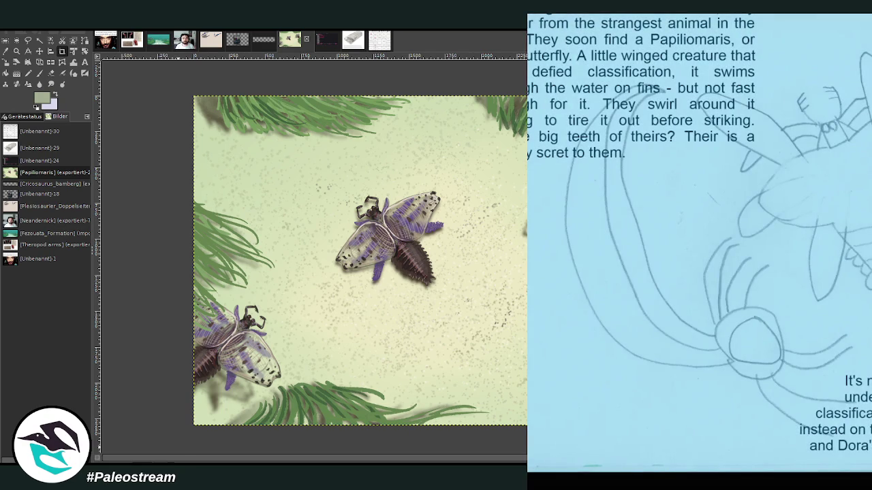
Close the enlarged sketch and scroll further down the #stream-materials feed.
{"action": "key", "text": "Escape"}
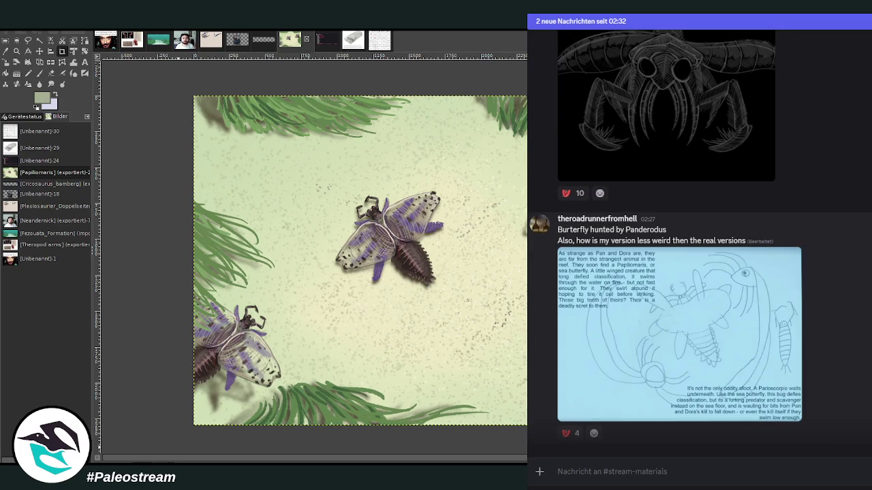
{"action": "scroll", "coordinate": [848, 297], "scroll_direction": "down", "scroll_amount": 3}
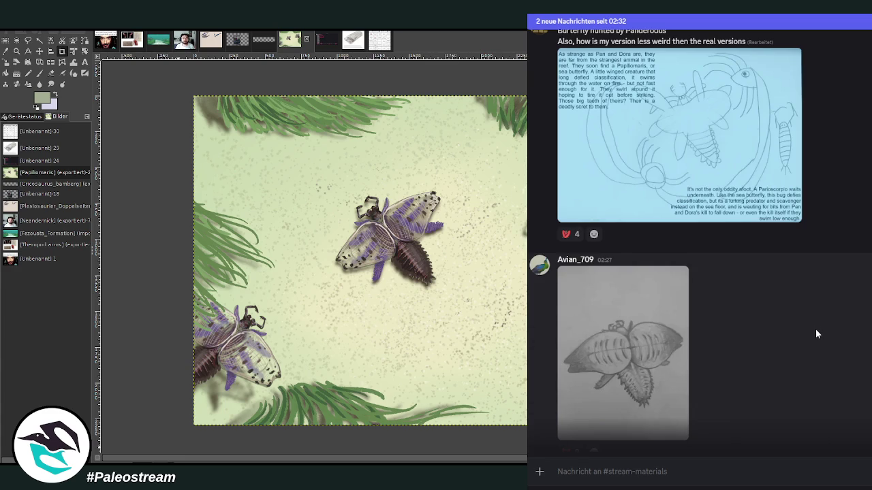
{"action": "scroll", "coordinate": [809, 320], "scroll_direction": "down", "scroll_amount": 2}
{"action": "scroll", "coordinate": [821, 319], "scroll_direction": "down", "scroll_amount": 2}
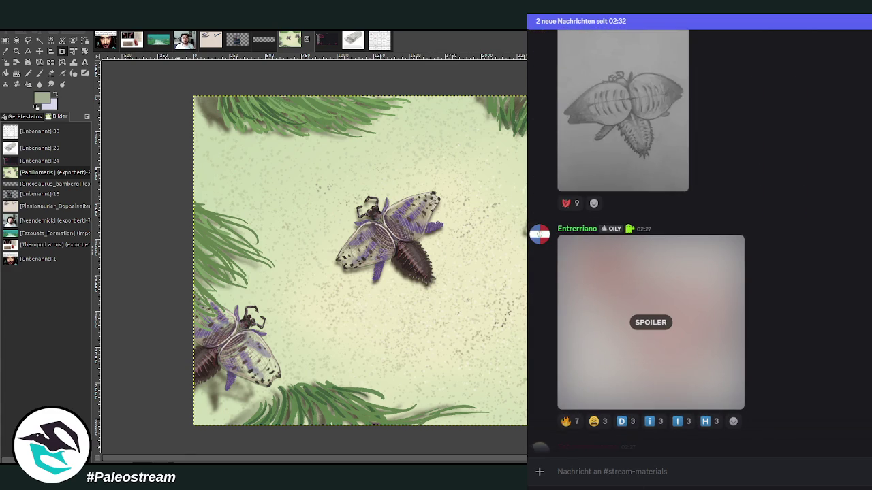
{"action": "key", "text": "alt+Tab"}
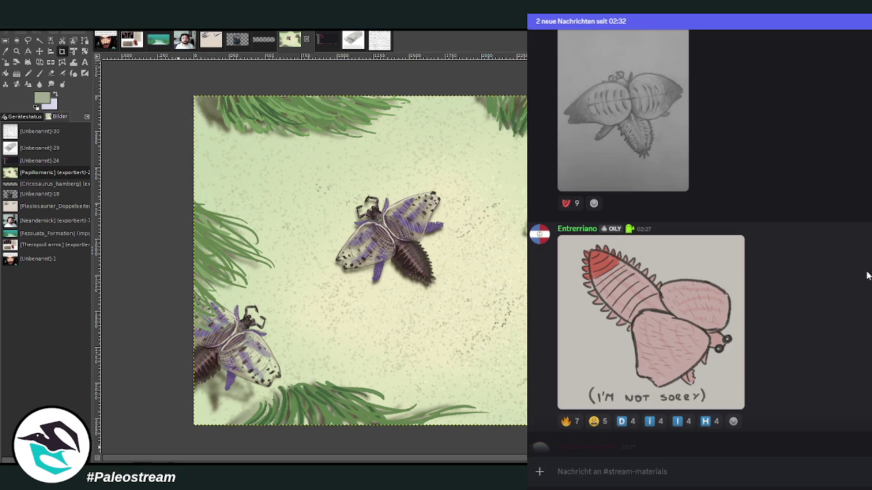
{"action": "scroll", "coordinate": [868, 275], "scroll_direction": "down", "scroll_amount": 1}
{"action": "scroll", "coordinate": [867, 275], "scroll_direction": "down", "scroll_amount": 2}
{"action": "scroll", "coordinate": [867, 276], "scroll_direction": "down", "scroll_amount": 1}
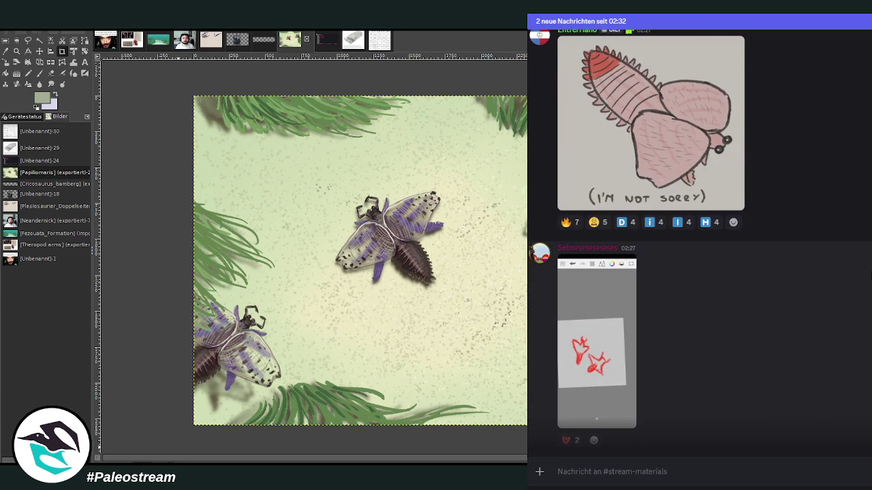
{"action": "scroll", "coordinate": [870, 274], "scroll_direction": "down", "scroll_amount": 1}
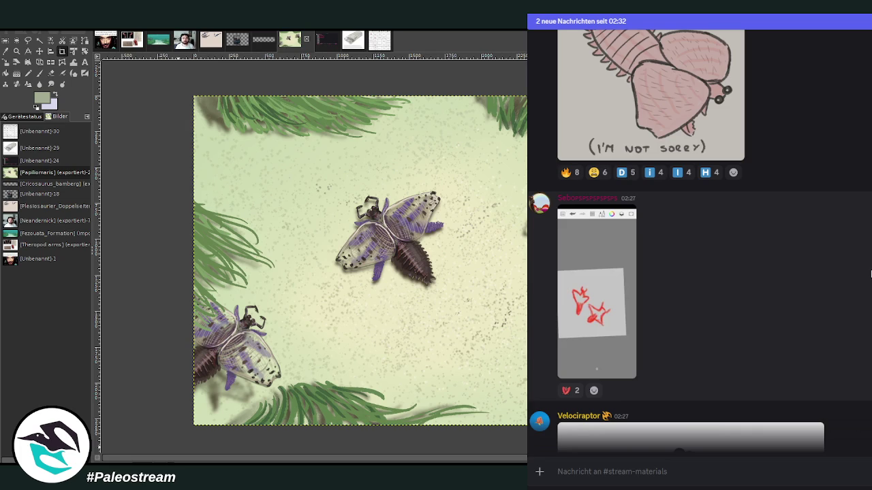
{"action": "scroll", "coordinate": [667, 288], "scroll_direction": "down", "scroll_amount": 3}
{"action": "scroll", "coordinate": [691, 273], "scroll_direction": "down", "scroll_amount": 1}
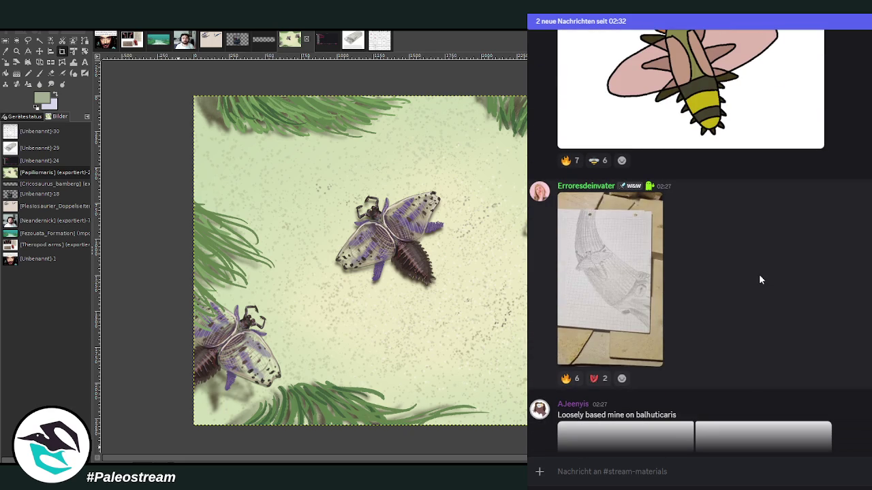
View the grid-paper drawing enlarged twice, then settle on the balhuticaris post.
{"action": "left_click", "coordinate": [643, 274]}
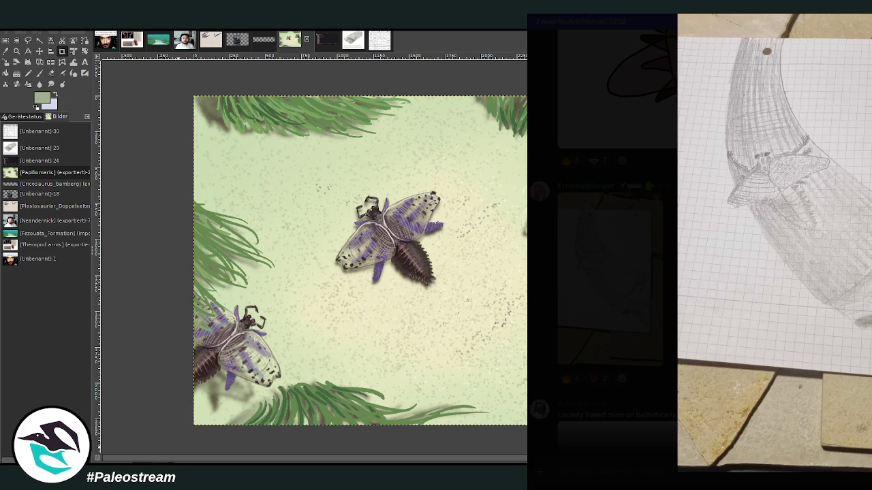
{"action": "key", "text": "Escape"}
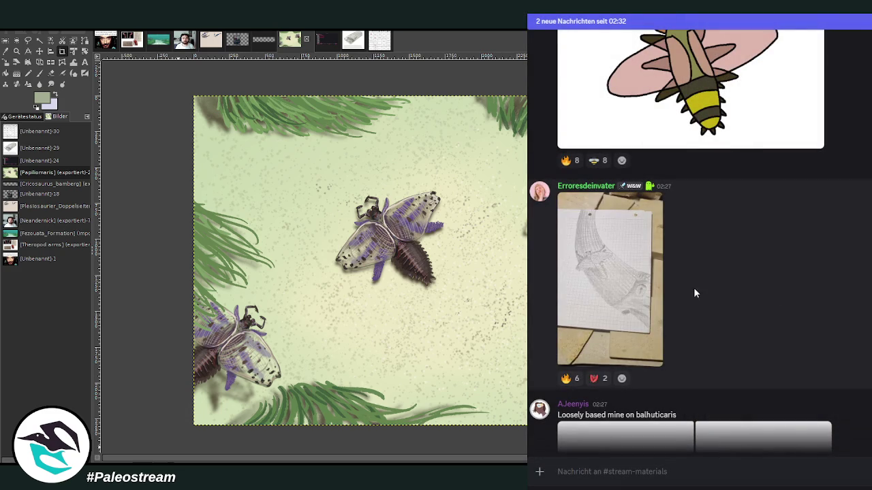
{"action": "left_click", "coordinate": [644, 294]}
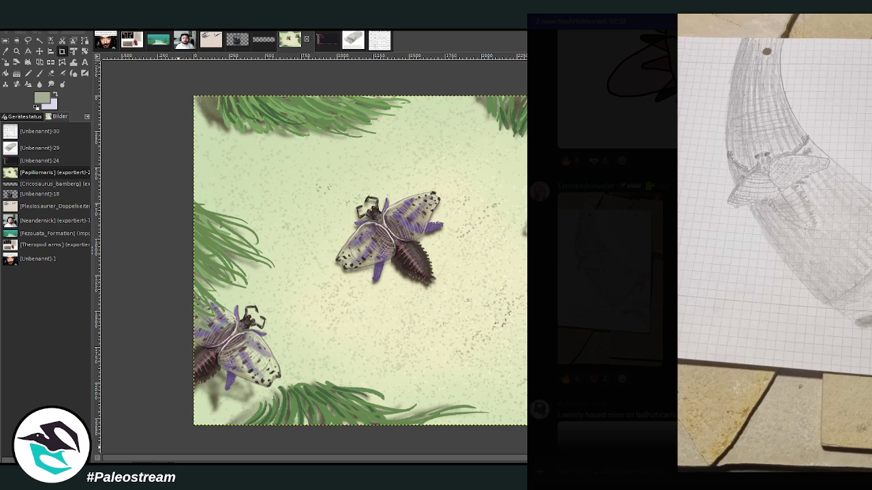
{"action": "key", "text": "Escape"}
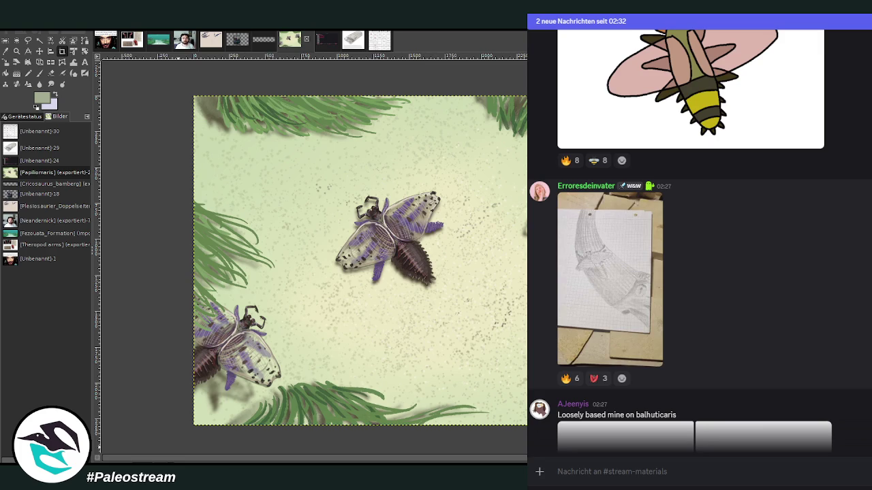
{"action": "scroll", "coordinate": [700, 229], "scroll_direction": "up", "scroll_amount": 1}
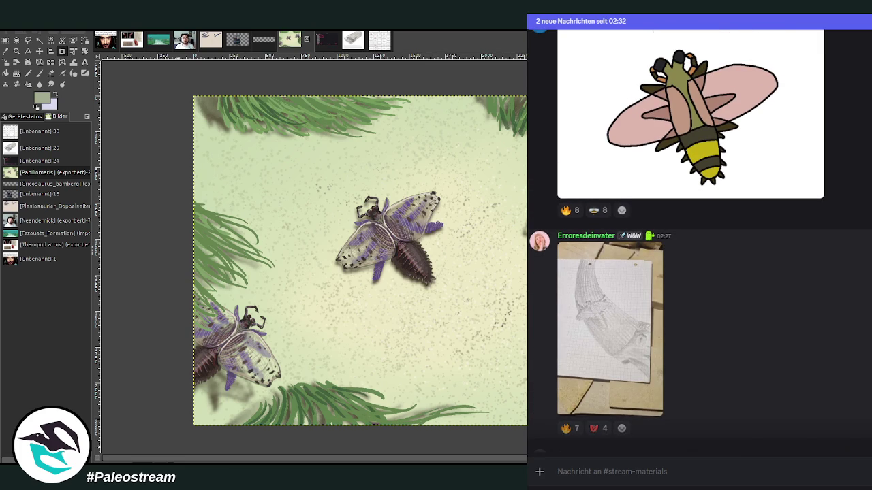
{"action": "scroll", "coordinate": [700, 238], "scroll_direction": "down", "scroll_amount": 3}
{"action": "scroll", "coordinate": [700, 238], "scroll_direction": "down", "scroll_amount": 1}
{"action": "scroll", "coordinate": [700, 239], "scroll_direction": "up", "scroll_amount": 1}
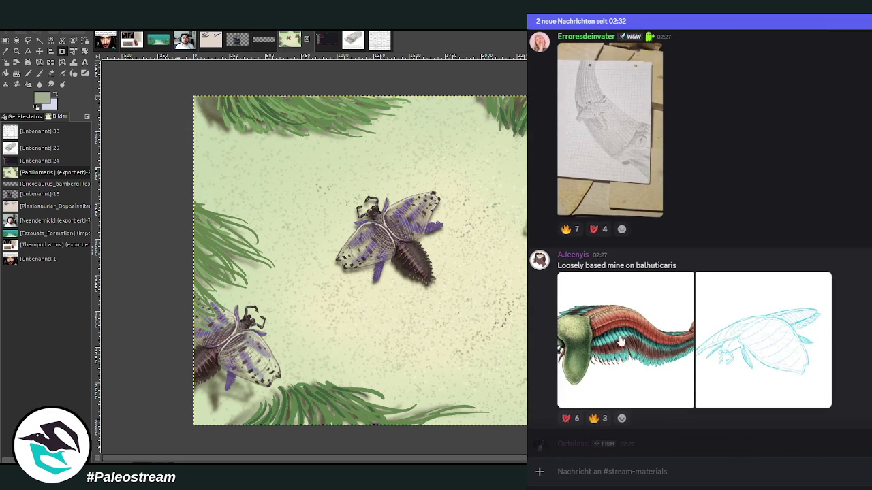
View the blue balhuticaris sketch and the coloured balhuticaris painting full size.
{"action": "left_click", "coordinate": [779, 339]}
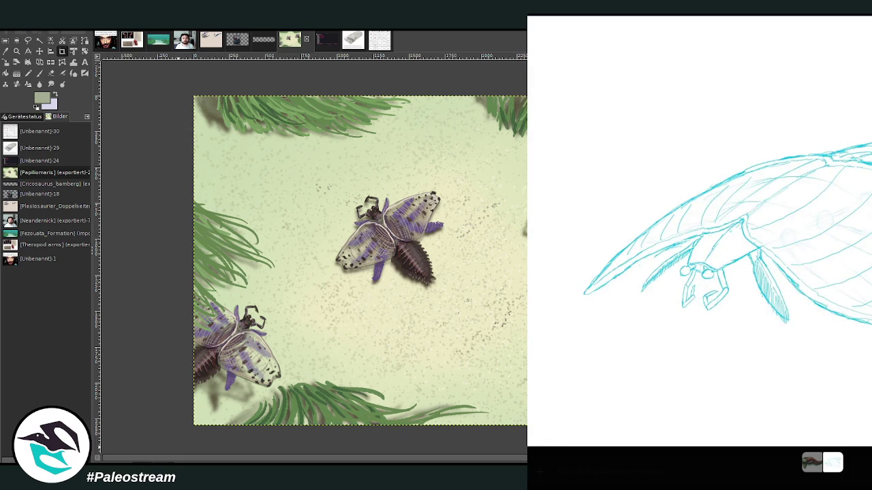
{"action": "key", "text": "Escape"}
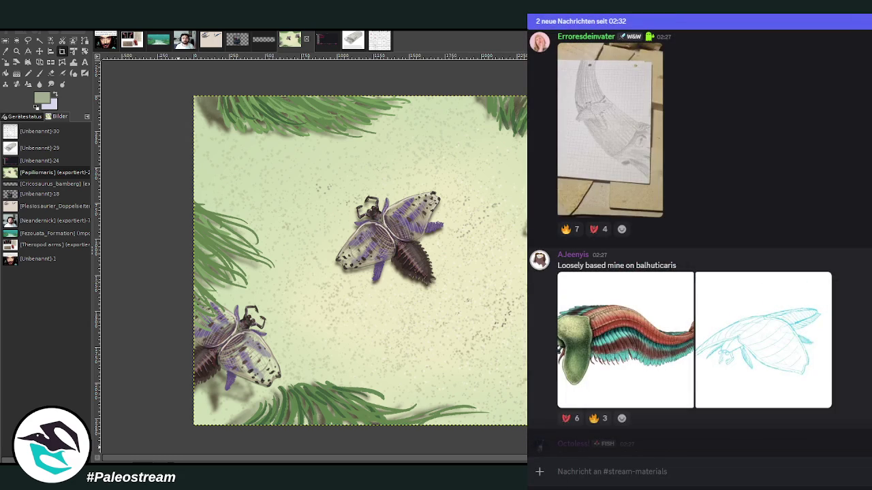
{"action": "left_click", "coordinate": [634, 348]}
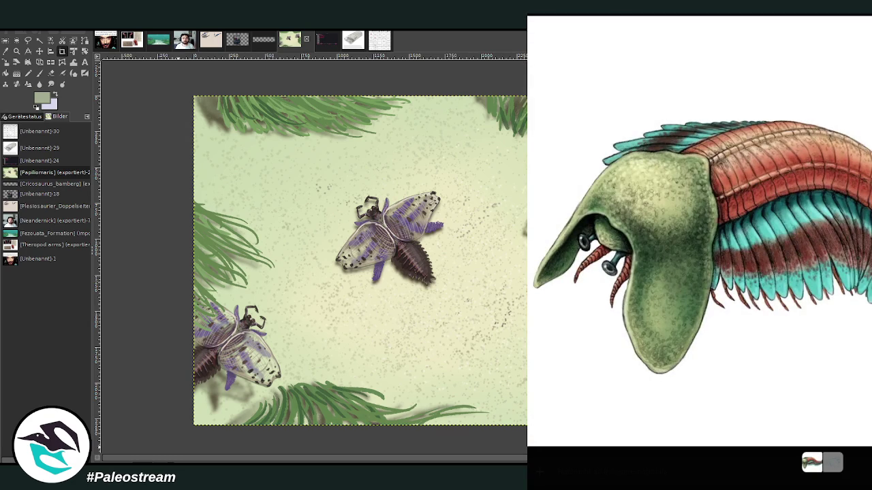
{"action": "key", "text": "Escape"}
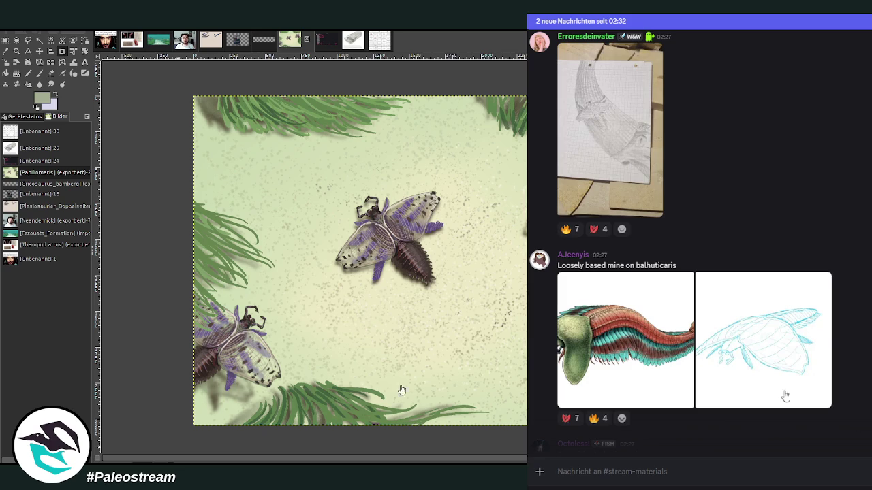
View the 'Guy with Waukeshaaspis' pencil sketch enlarged twice, then paste the red creature picture.
{"action": "scroll", "coordinate": [847, 332], "scroll_direction": "down", "scroll_amount": 2}
{"action": "scroll", "coordinate": [847, 332], "scroll_direction": "down", "scroll_amount": 2}
{"action": "scroll", "coordinate": [847, 332], "scroll_direction": "up", "scroll_amount": 1}
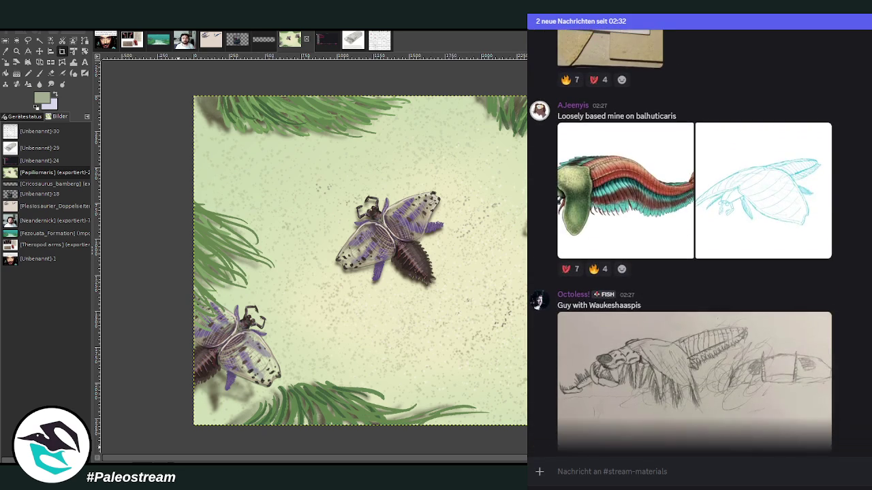
{"action": "left_click", "coordinate": [724, 403]}
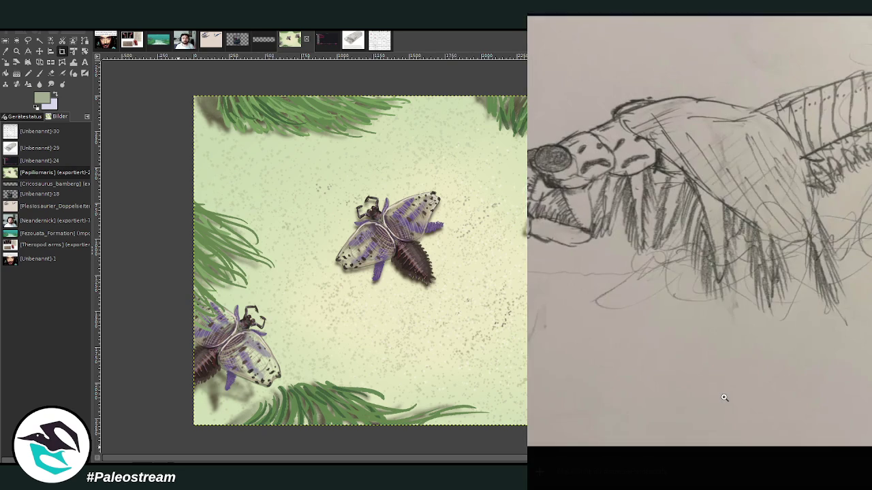
{"action": "key", "text": "Escape"}
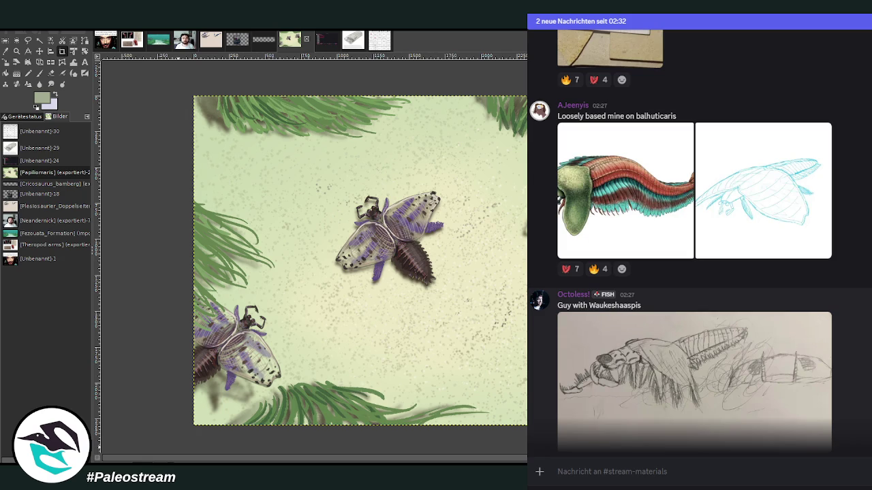
{"action": "scroll", "coordinate": [700, 240], "scroll_direction": "down", "scroll_amount": 1}
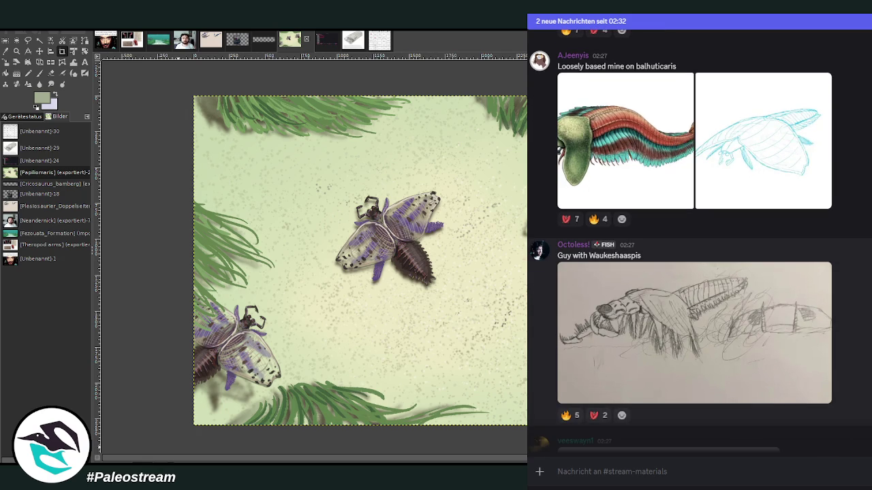
{"action": "left_click", "coordinate": [669, 330]}
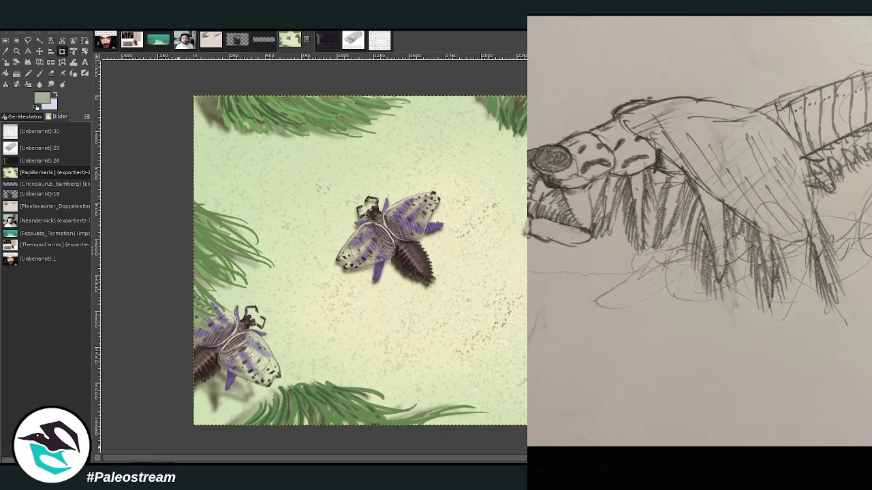
{"action": "key", "text": "Escape"}
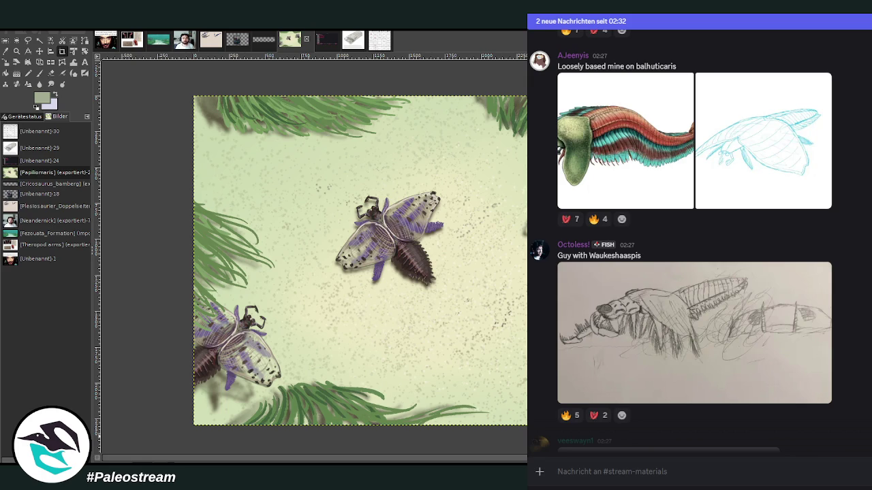
{"action": "key", "text": "ctrl+v"}
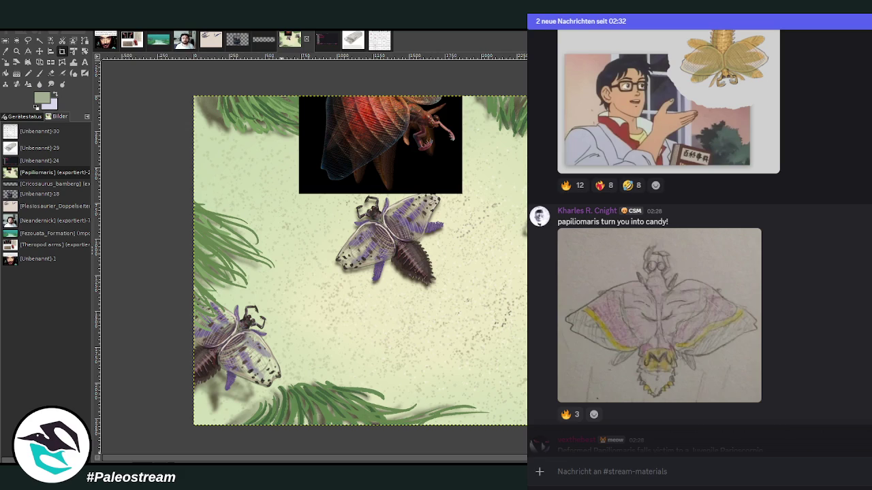
Scroll to the 'Deformed Papiliomaris falls victim to a Juvenile Parioscorpio' sketch.
{"action": "scroll", "coordinate": [836, 335], "scroll_direction": "down", "scroll_amount": 4}
{"action": "scroll", "coordinate": [529, 229], "scroll_direction": "up", "scroll_amount": 1}
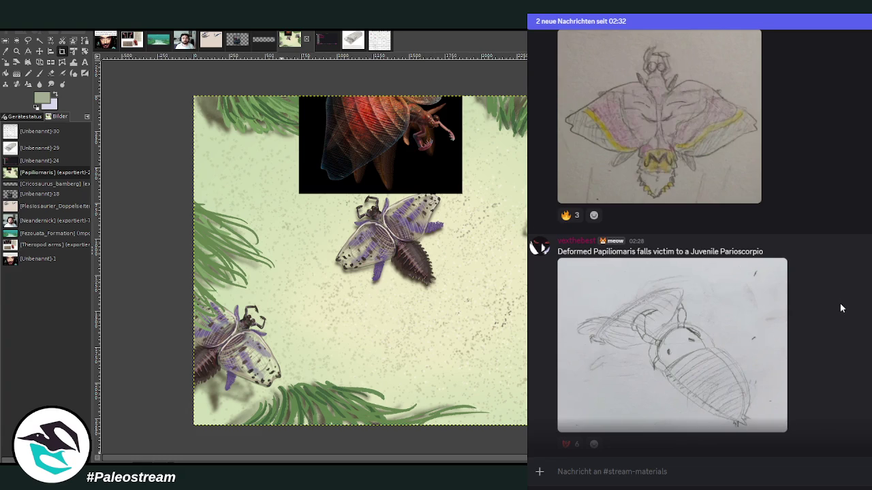
{"action": "scroll", "coordinate": [838, 304], "scroll_direction": "down", "scroll_amount": 4}
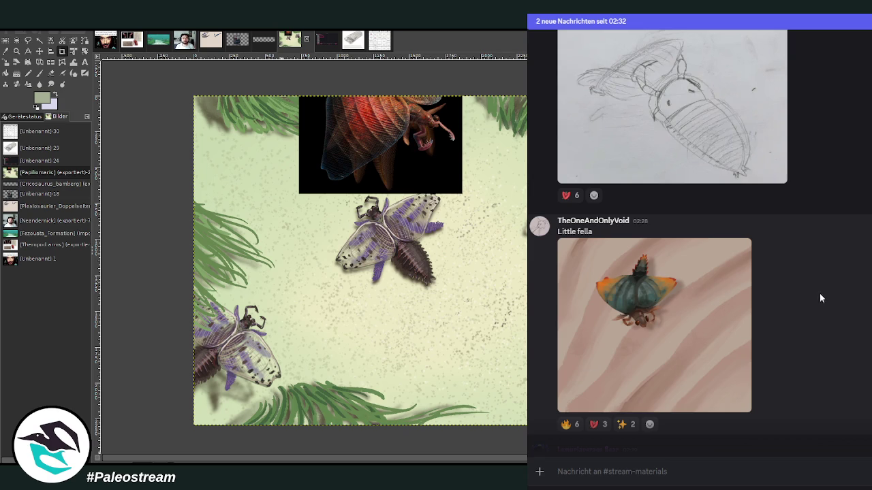
{"action": "left_click", "coordinate": [620, 310]}
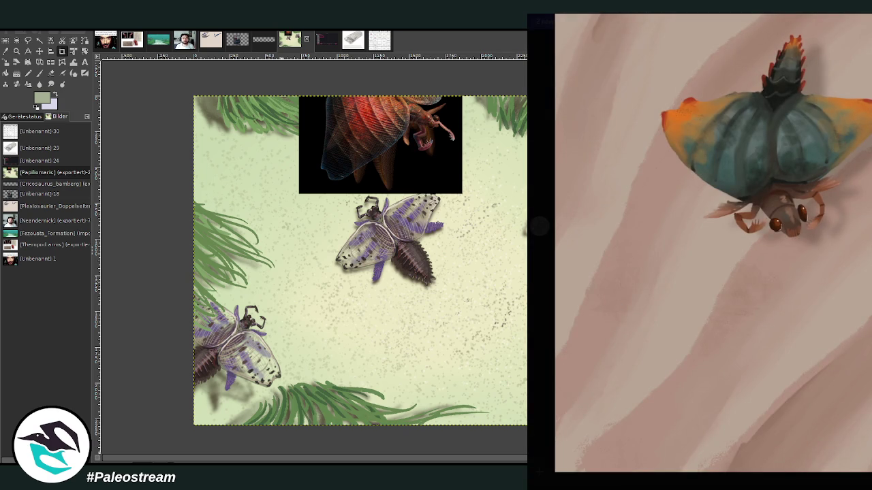
{"action": "key", "text": "Escape"}
{"action": "scroll", "coordinate": [844, 267], "scroll_direction": "down", "scroll_amount": 3}
{"action": "scroll", "coordinate": [848, 269], "scroll_direction": "down", "scroll_amount": 3}
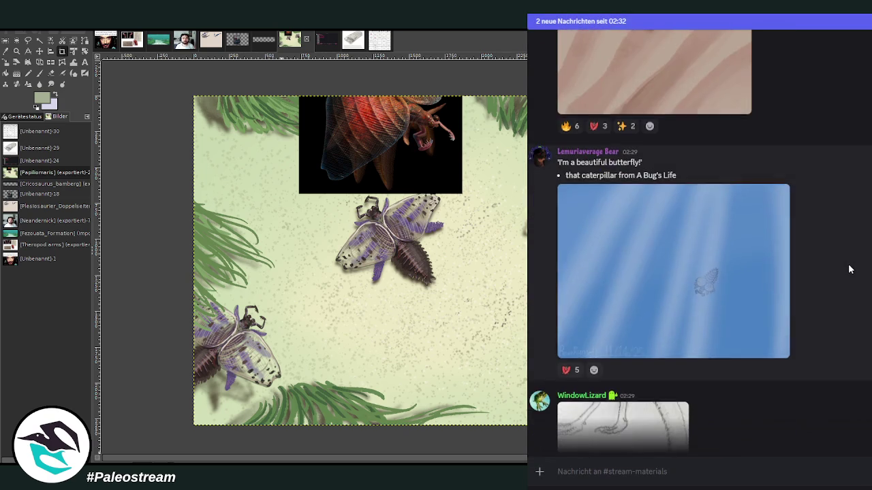
{"action": "scroll", "coordinate": [849, 269], "scroll_direction": "up", "scroll_amount": 2}
{"action": "scroll", "coordinate": [849, 269], "scroll_direction": "down", "scroll_amount": 1}
{"action": "left_click", "coordinate": [749, 302]}
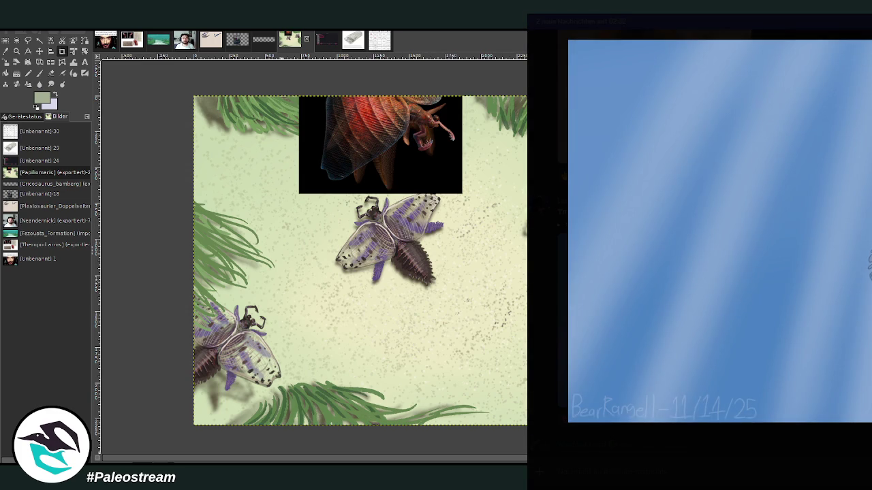
{"action": "key", "text": "Escape"}
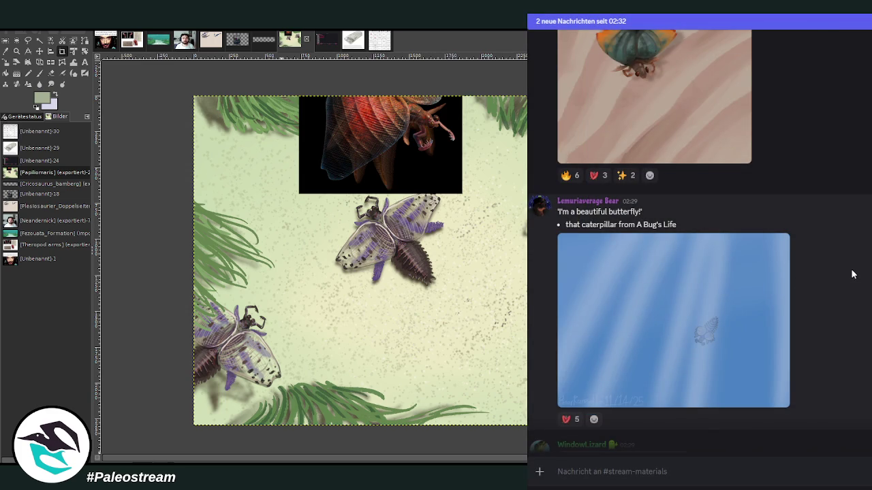
{"action": "scroll", "coordinate": [851, 274], "scroll_direction": "down", "scroll_amount": 3}
{"action": "scroll", "coordinate": [851, 275], "scroll_direction": "down", "scroll_amount": 2}
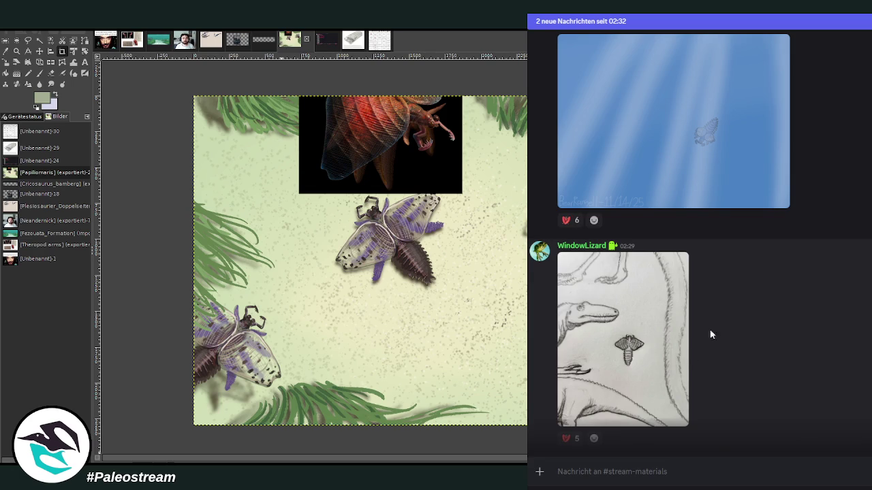
{"action": "left_click", "coordinate": [650, 365]}
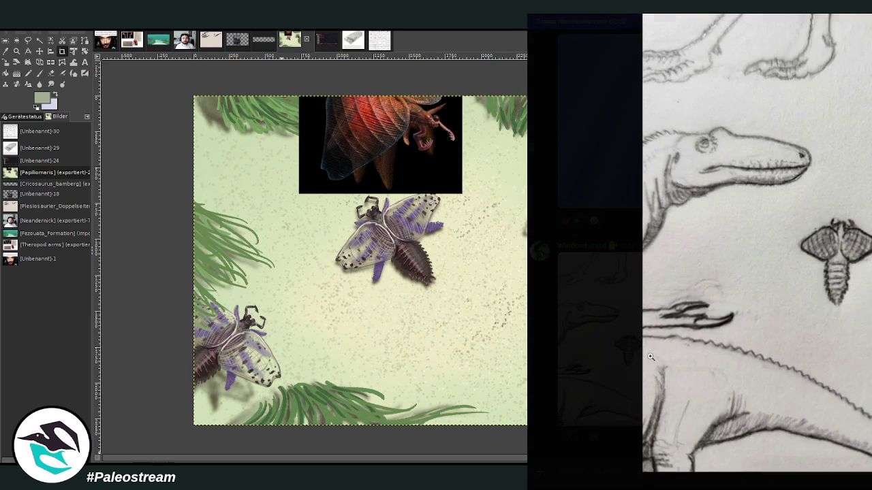
{"action": "key", "text": "Escape"}
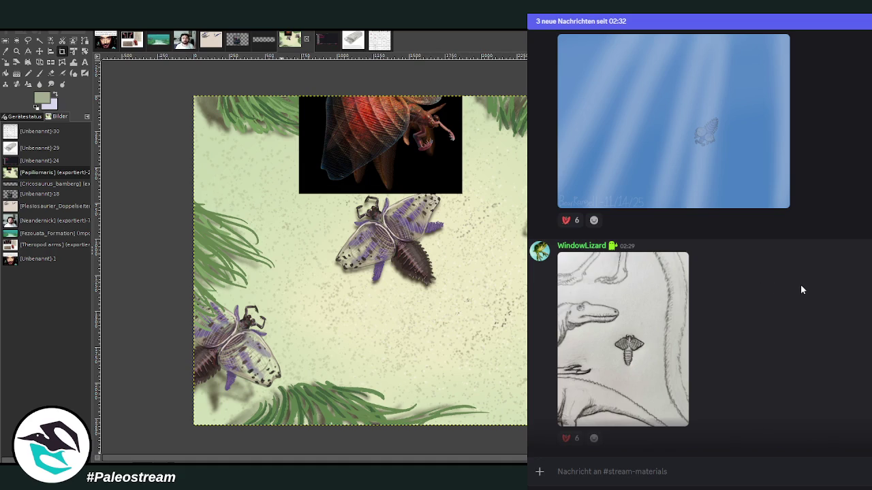
View the blue-background creature painting and the Underside drawing full size.
{"action": "scroll", "coordinate": [800, 284], "scroll_direction": "down", "scroll_amount": 3}
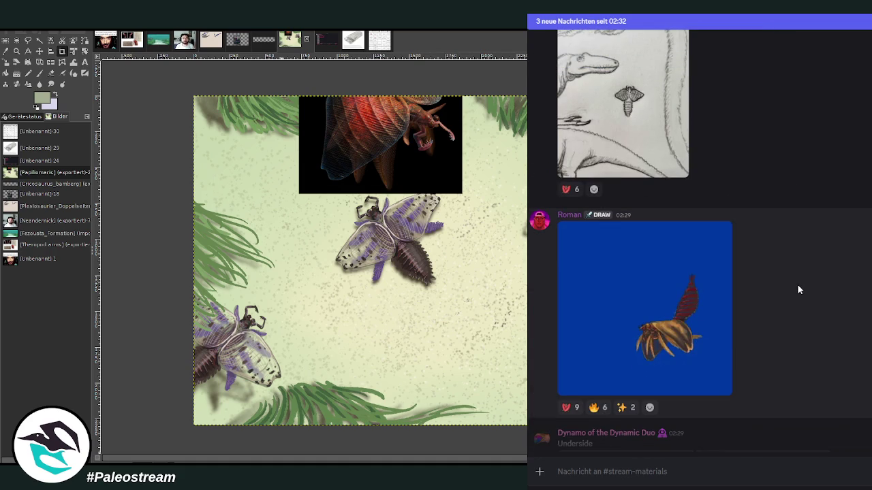
{"action": "left_click", "coordinate": [692, 315]}
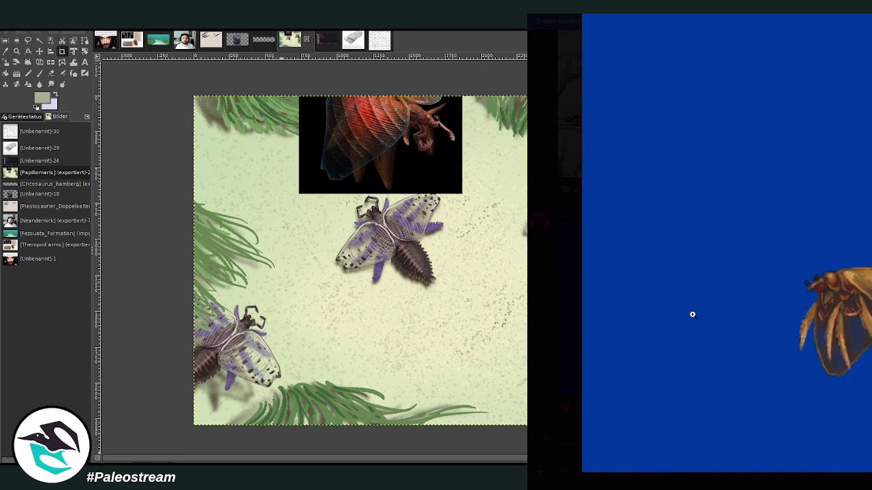
{"action": "key", "text": "Escape"}
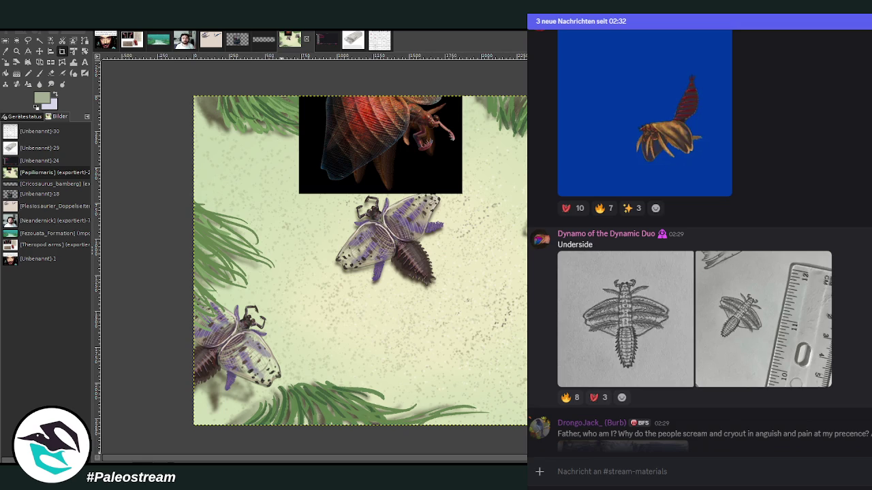
{"action": "left_click", "coordinate": [617, 321]}
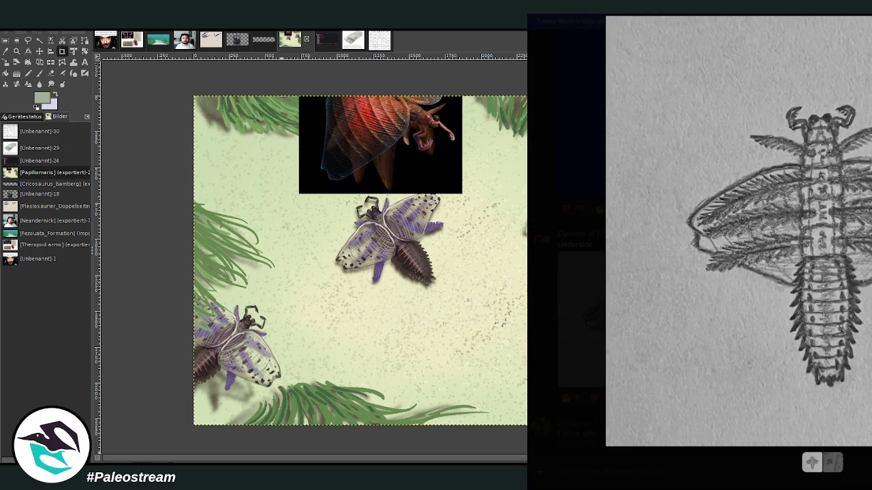
{"action": "key", "text": "Escape"}
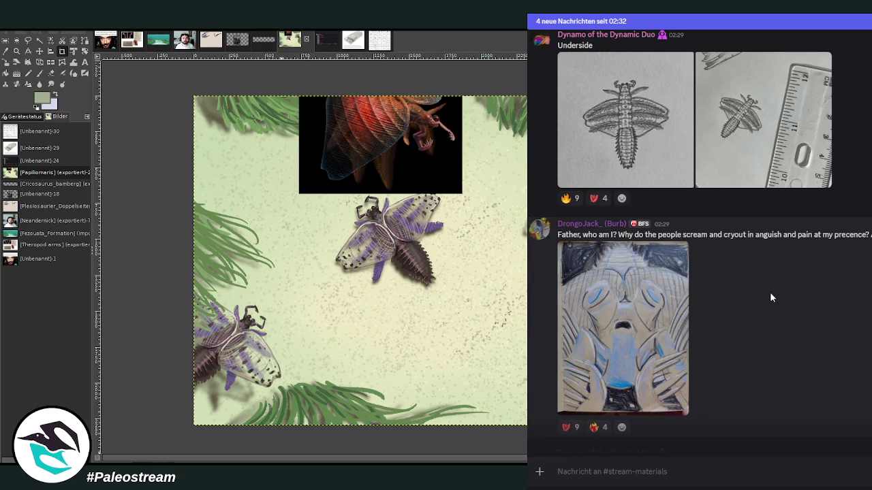
Add a reaction to the late seal drawing and enlarge the 'monarchy' moth painting.
{"action": "scroll", "coordinate": [770, 288], "scroll_direction": "down", "scroll_amount": 5}
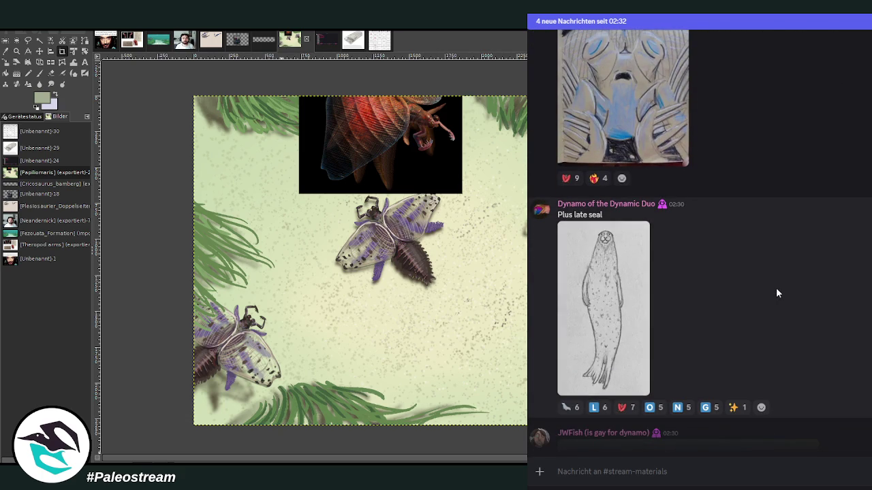
{"action": "left_click", "coordinate": [566, 408]}
{"action": "scroll", "coordinate": [821, 277], "scroll_direction": "down", "scroll_amount": 3}
{"action": "scroll", "coordinate": [823, 276], "scroll_direction": "down", "scroll_amount": 3}
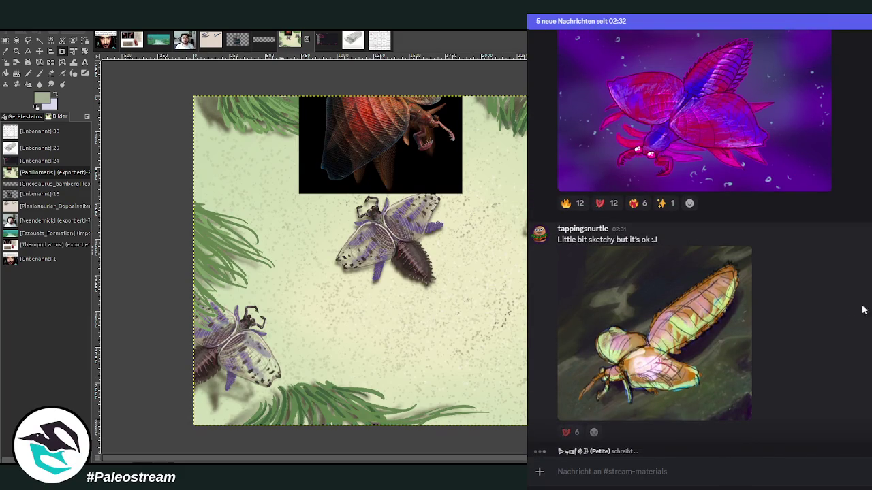
{"action": "scroll", "coordinate": [851, 308], "scroll_direction": "up", "scroll_amount": 3}
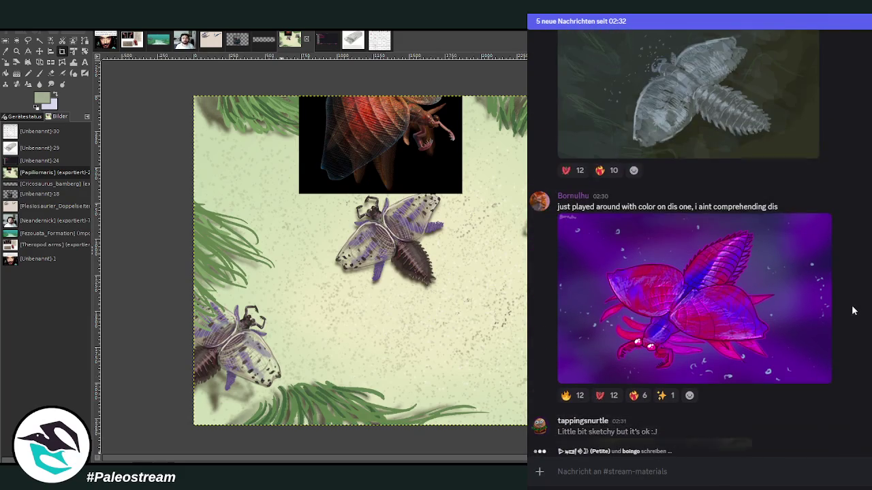
{"action": "scroll", "coordinate": [854, 307], "scroll_direction": "down", "scroll_amount": 3}
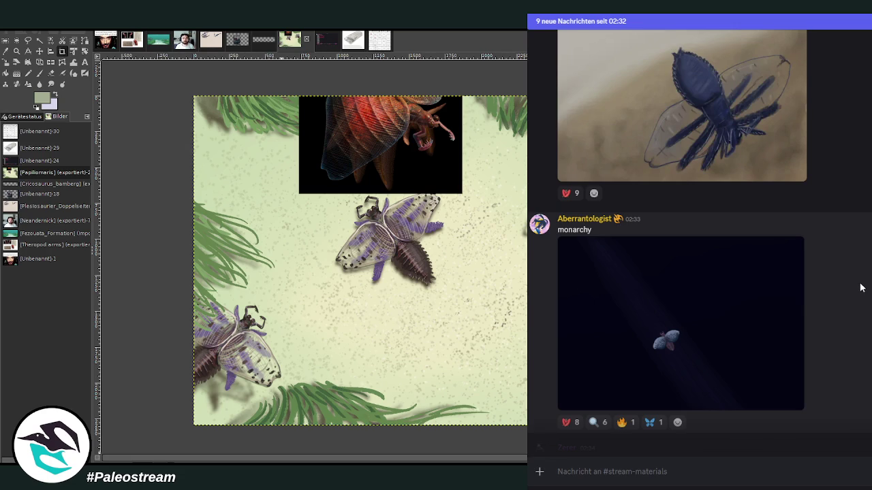
{"action": "left_click", "coordinate": [749, 307]}
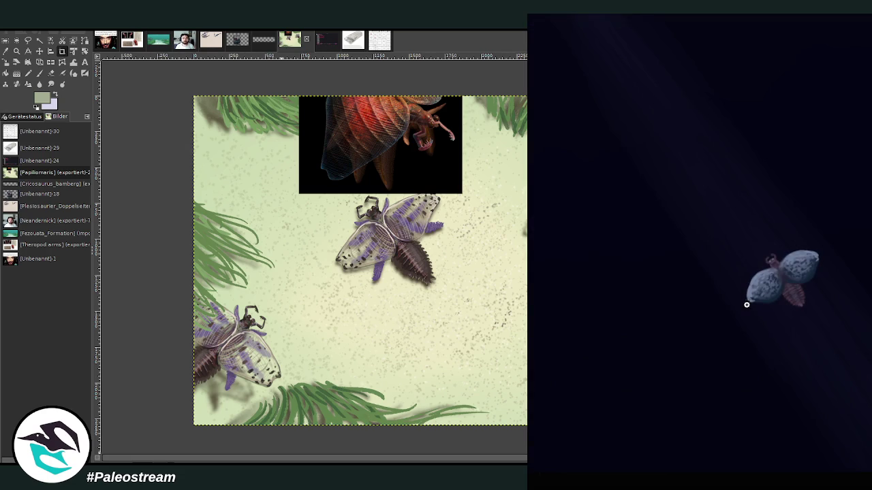
Close the moth painting, then briefly view the manospondylus drawing and red-winged painting.
{"action": "left_click", "coordinate": [836, 305]}
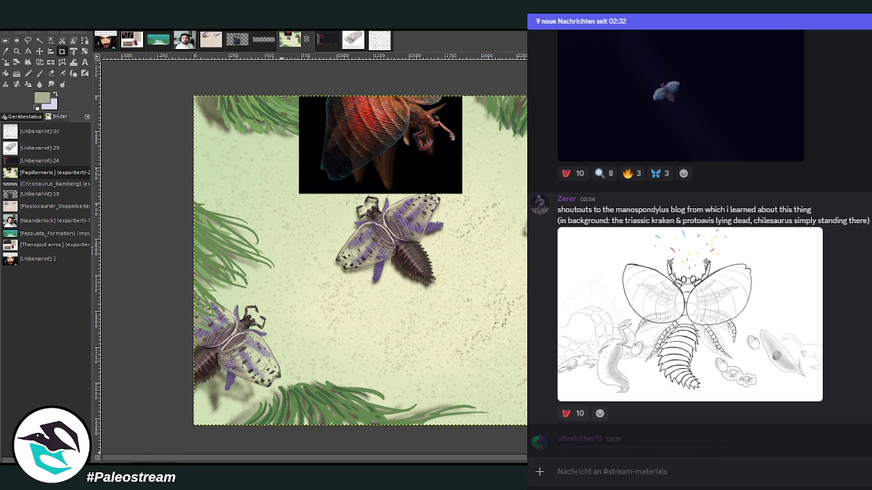
{"action": "left_click", "coordinate": [737, 300]}
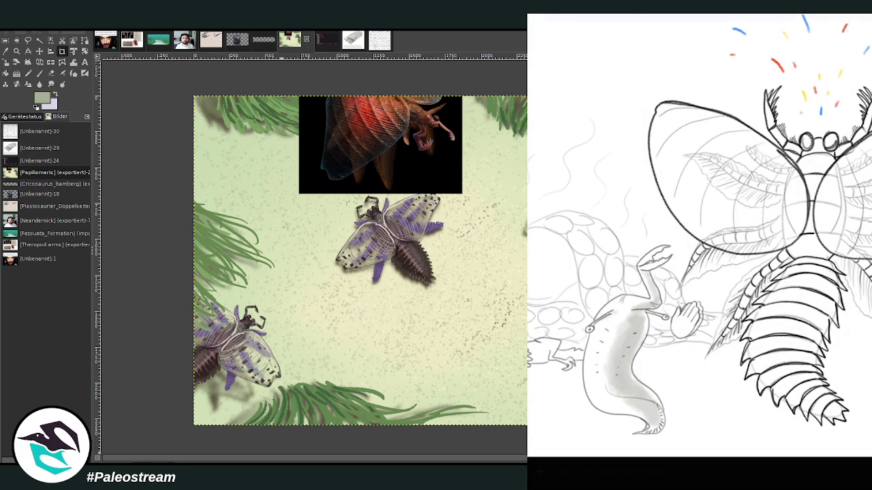
{"action": "key", "text": "Escape"}
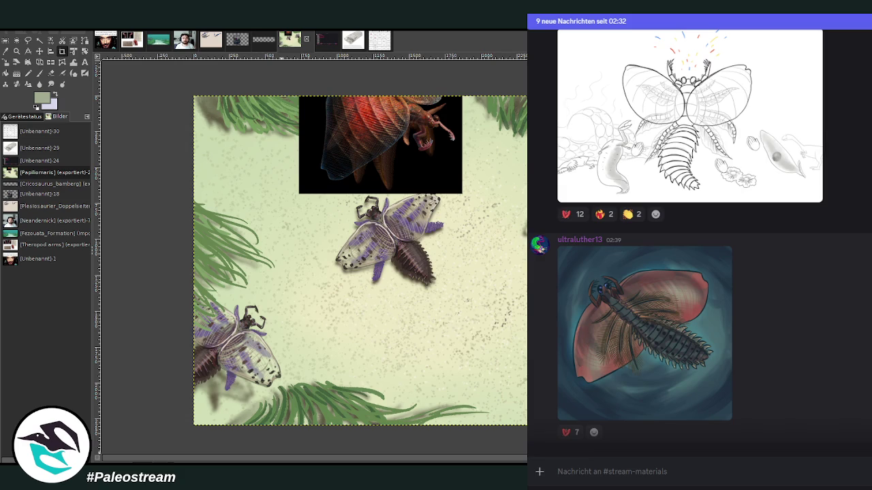
{"action": "left_click", "coordinate": [638, 306]}
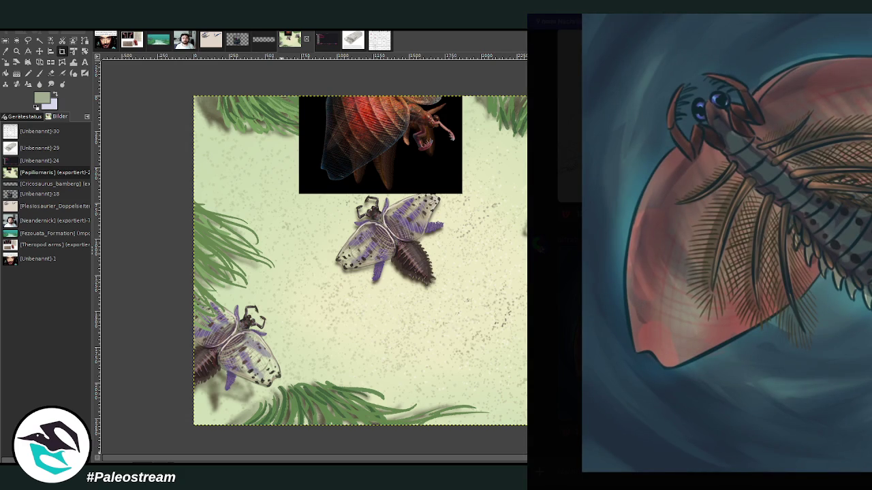
{"action": "key", "text": "Escape"}
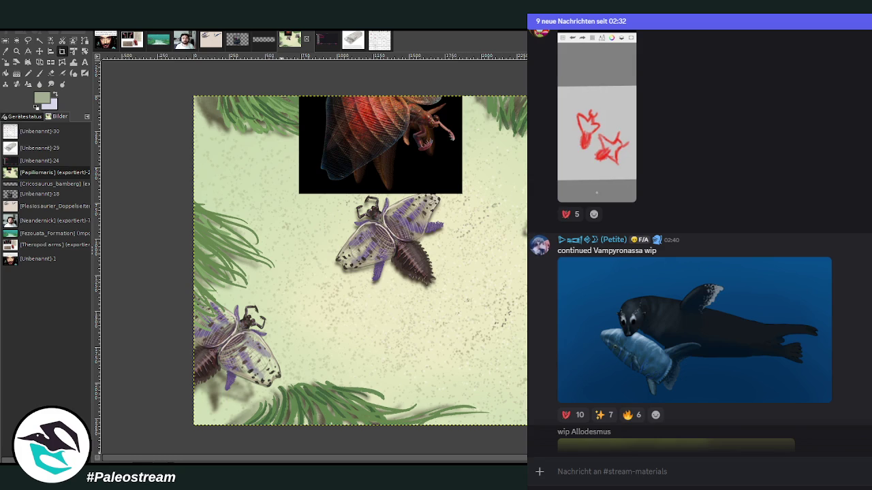
View the continued Vampyronassa wip painting, then scroll through the chat.
{"action": "left_click", "coordinate": [750, 319]}
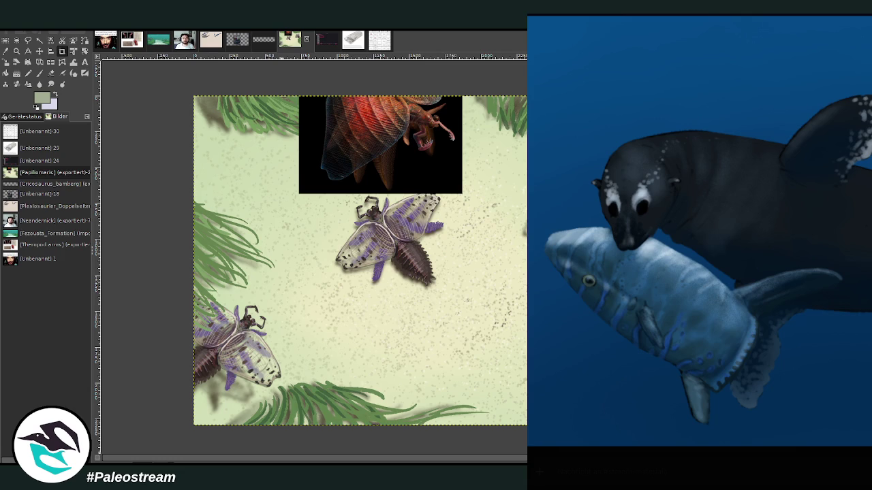
{"action": "key", "text": "Escape"}
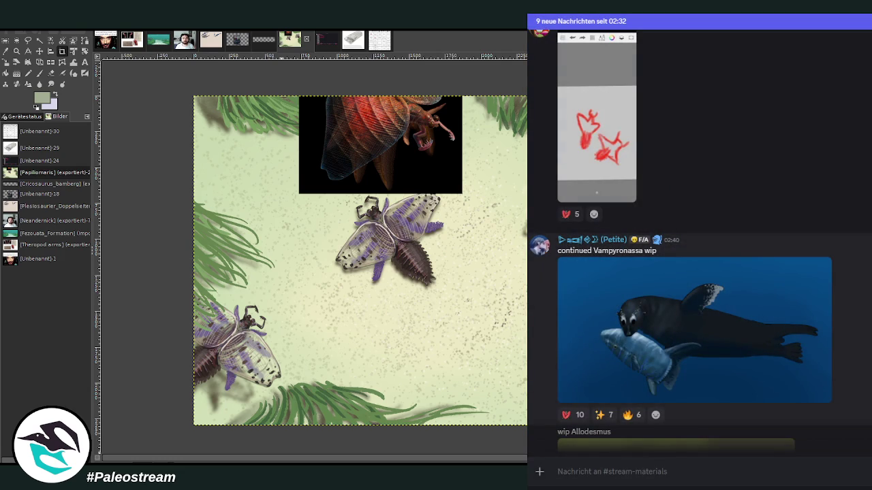
{"action": "scroll", "coordinate": [699, 238], "scroll_direction": "down", "scroll_amount": 3}
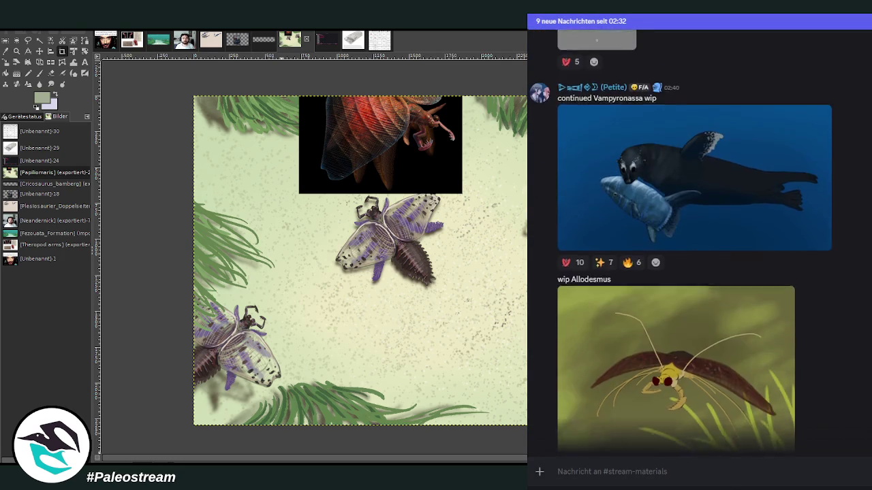
{"action": "scroll", "coordinate": [700, 238], "scroll_direction": "down", "scroll_amount": 2}
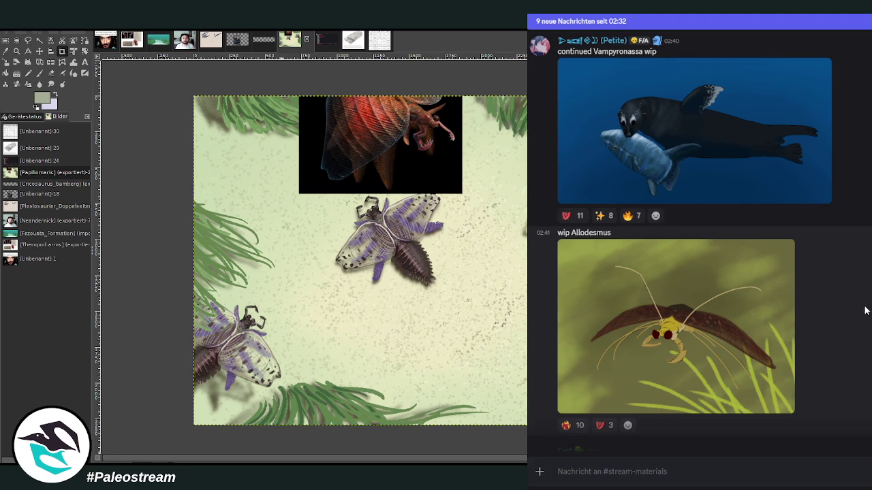
{"action": "scroll", "coordinate": [865, 311], "scroll_direction": "down", "scroll_amount": 4}
{"action": "scroll", "coordinate": [865, 308], "scroll_direction": "up", "scroll_amount": 2}
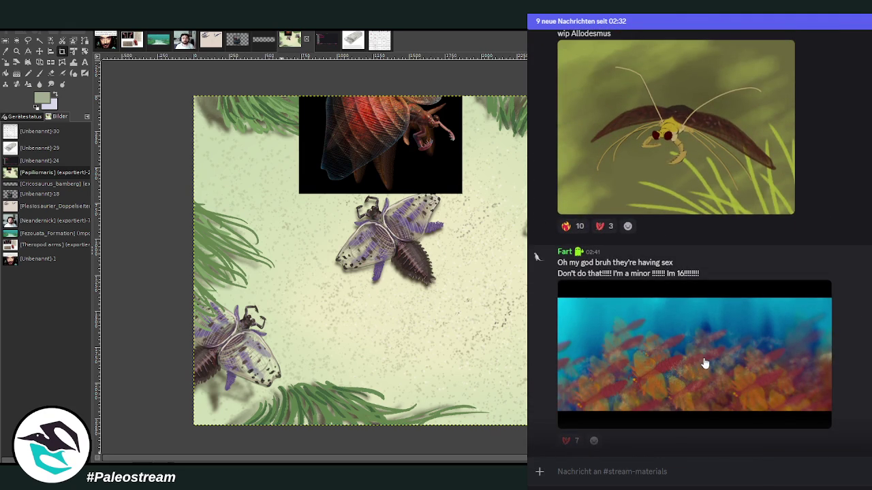
Enlarge the colourful swarm video and zoom into its detail.
{"action": "left_click", "coordinate": [726, 355]}
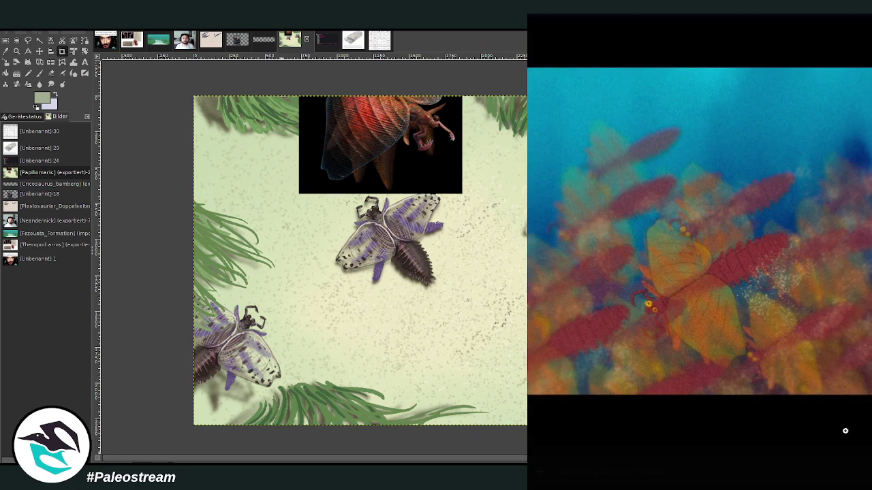
{"action": "left_click", "coordinate": [862, 334]}
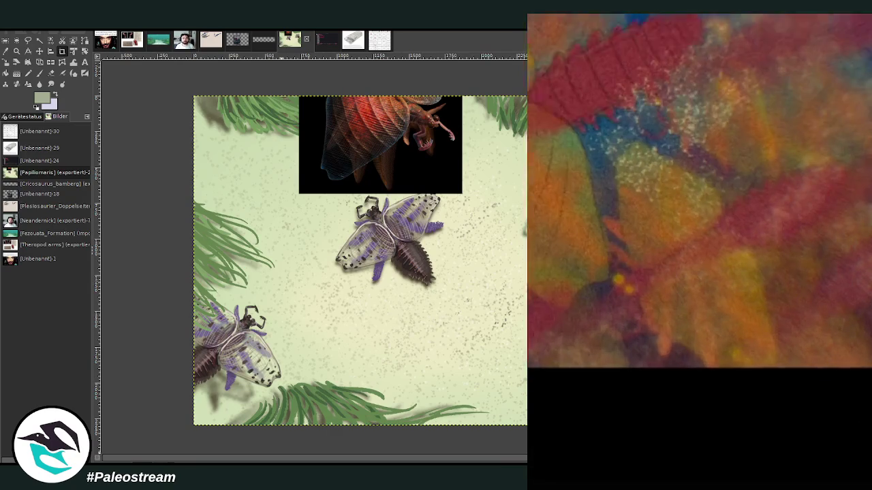
{"action": "left_click", "coordinate": [536, 256]}
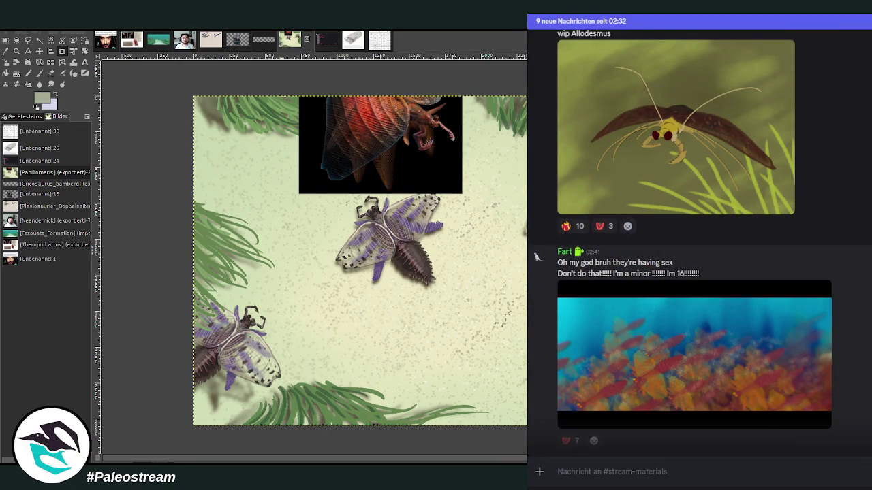
Scroll to the doodle drawing and open its poster's profile card.
{"action": "scroll", "coordinate": [700, 239], "scroll_direction": "down", "scroll_amount": 1}
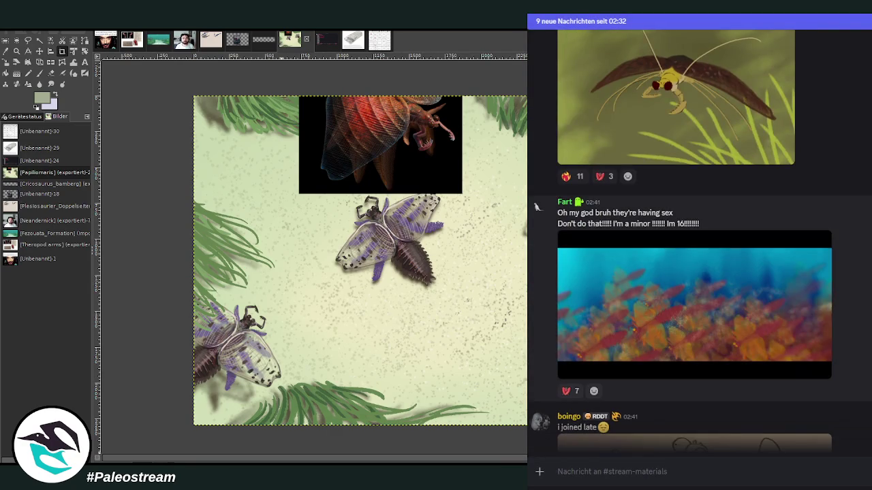
{"action": "scroll", "coordinate": [700, 238], "scroll_direction": "down", "scroll_amount": 2}
{"action": "scroll", "coordinate": [777, 325], "scroll_direction": "up", "scroll_amount": 1}
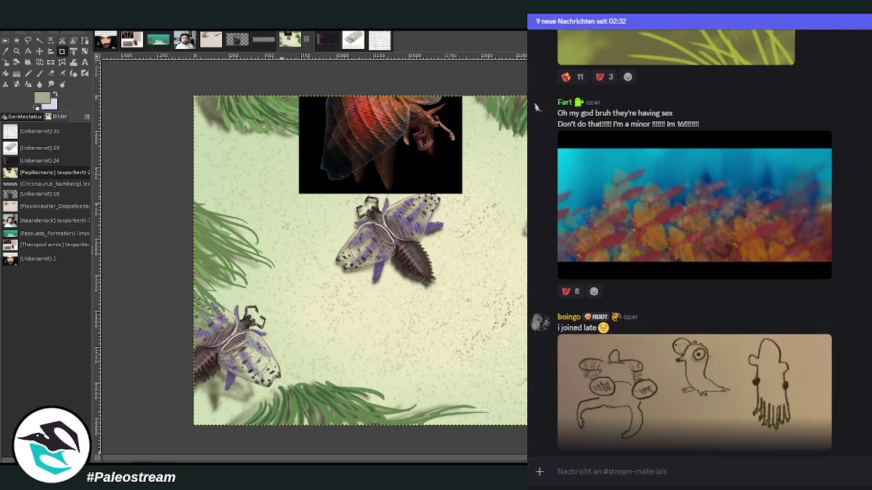
{"action": "left_click", "coordinate": [571, 320]}
{"action": "key", "text": "Escape"}
Undo the black moth box in the beetle scene and show the vote-list image.
{"action": "scroll", "coordinate": [694, 241], "scroll_direction": "down", "scroll_amount": 1}
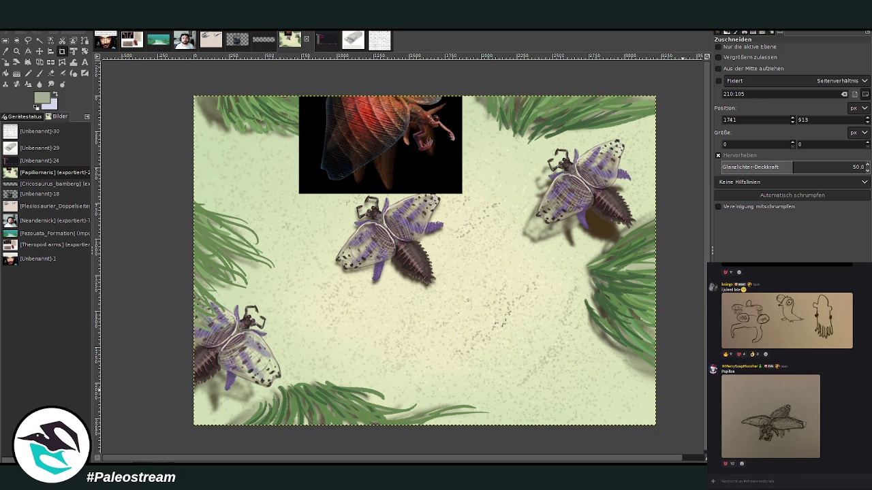
{"action": "key", "text": "ctrl+z"}
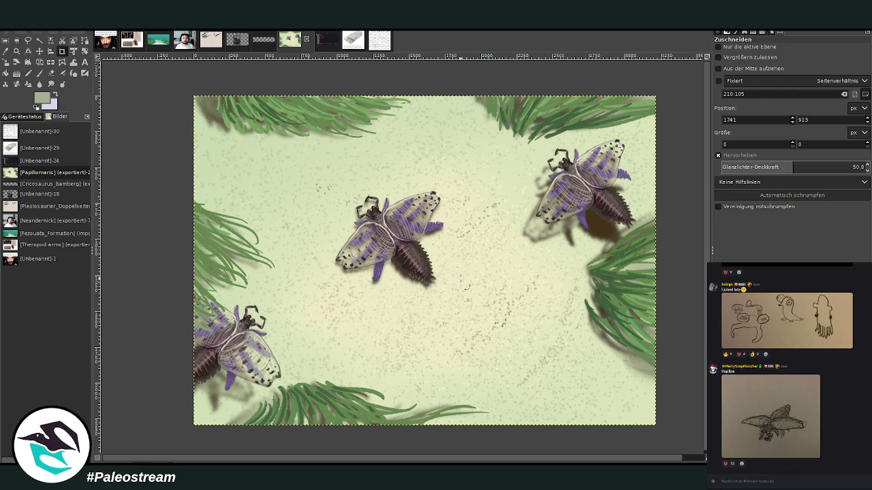
{"action": "left_click", "coordinate": [321, 41]}
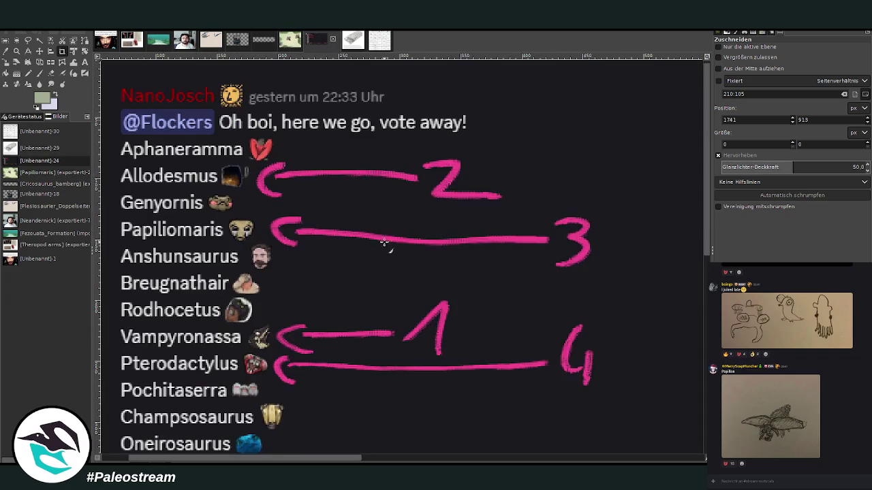
Zoom out on the vote screenshot to see more of the list.
{"action": "scroll", "coordinate": [463, 307], "scroll_direction": "down", "scroll_amount": 3}
{"action": "scroll", "coordinate": [463, 307], "scroll_direction": "up", "scroll_amount": 3}
{"action": "key", "text": "z"}
{"action": "left_click", "coordinate": [745, 73]}
{"action": "left_click", "coordinate": [320, 198]}
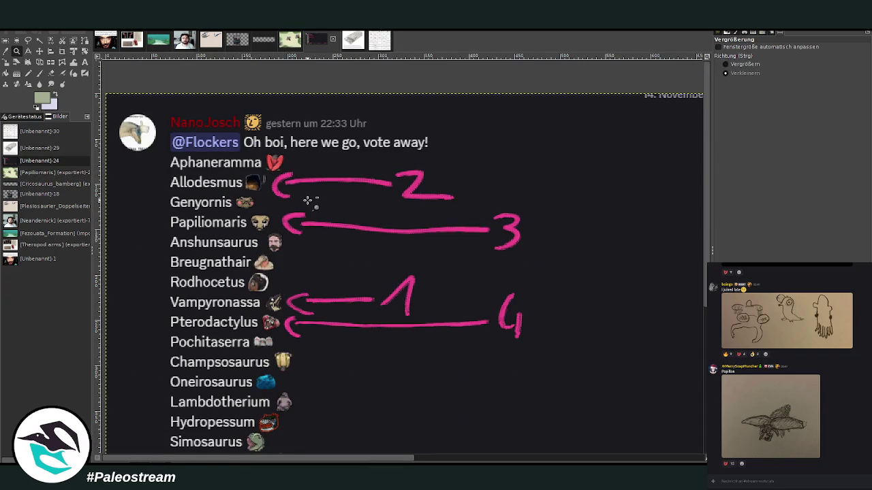
{"action": "left_click", "coordinate": [299, 200]}
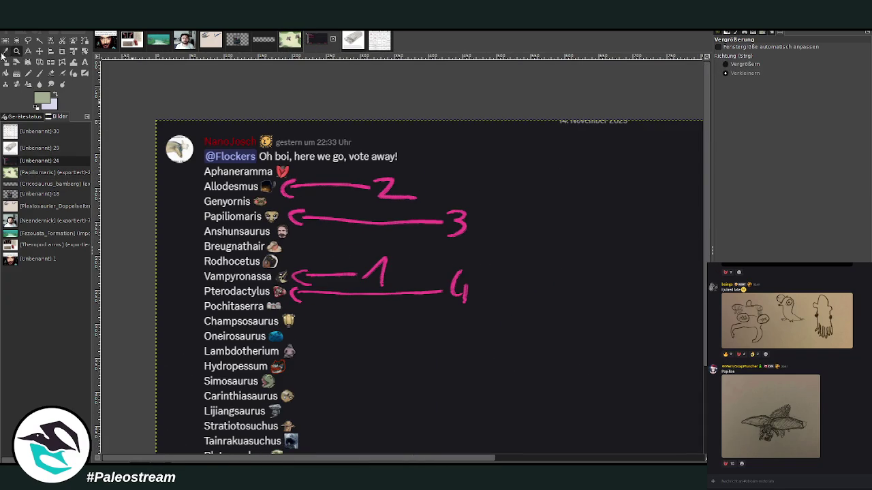
Draw a rectangle selection over the Vampyronassa to Pochitaserra rows, then clear it.
{"action": "key", "text": "r"}
{"action": "left_click_drag", "start_coordinate": [185, 269], "coordinate": [496, 313]}
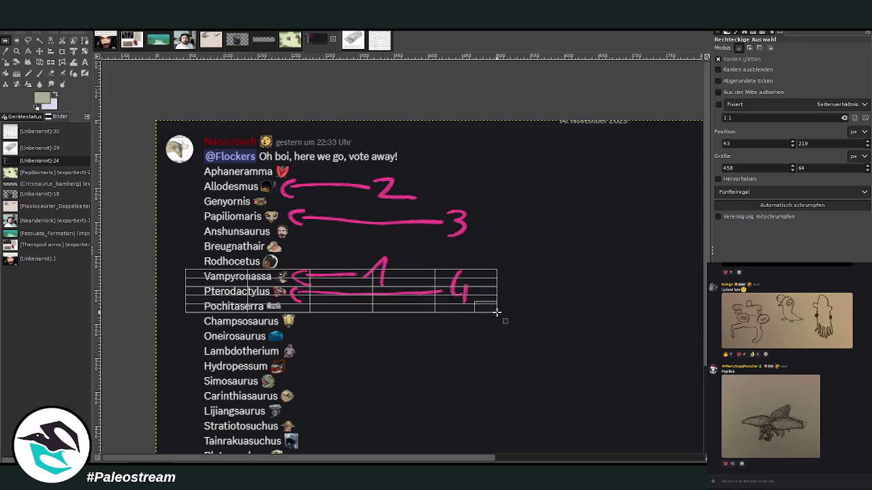
{"action": "left_click", "coordinate": [329, 297]}
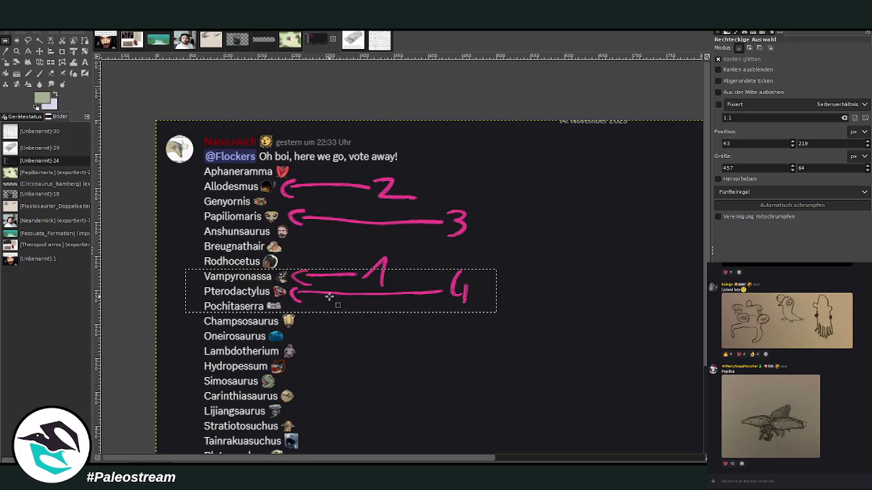
{"action": "left_click", "coordinate": [355, 330]}
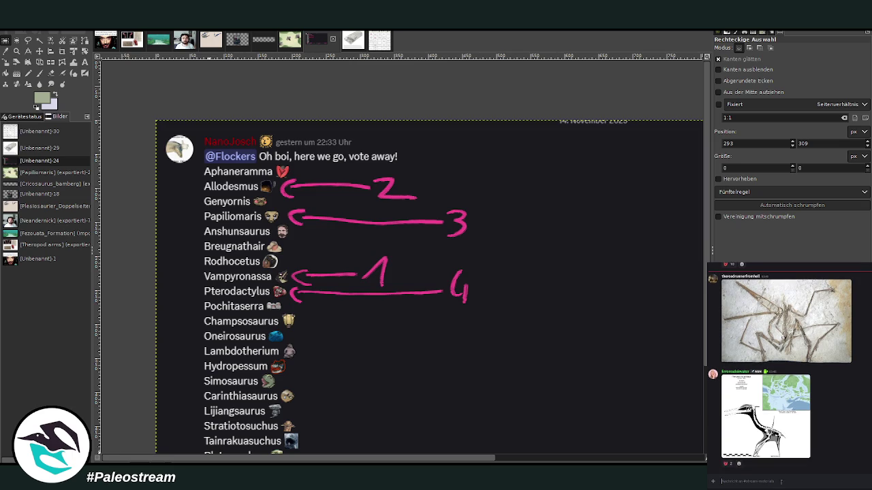
Preview the skeletal reference posted in Discord, then return to the Papiliomaris image.
{"action": "left_click", "coordinate": [766, 419]}
{"action": "right_click", "coordinate": [803, 437]}
{"action": "left_click", "coordinate": [815, 442]}
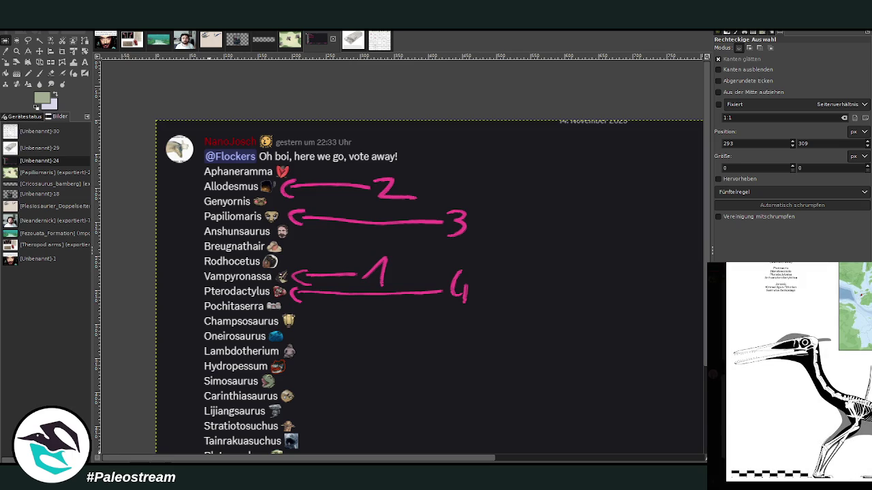
{"action": "key", "text": "Escape"}
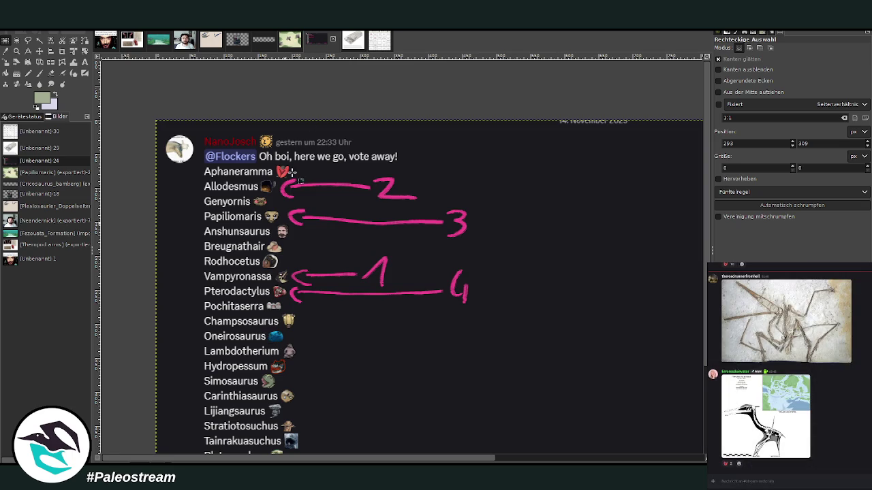
{"action": "left_click", "coordinate": [289, 42]}
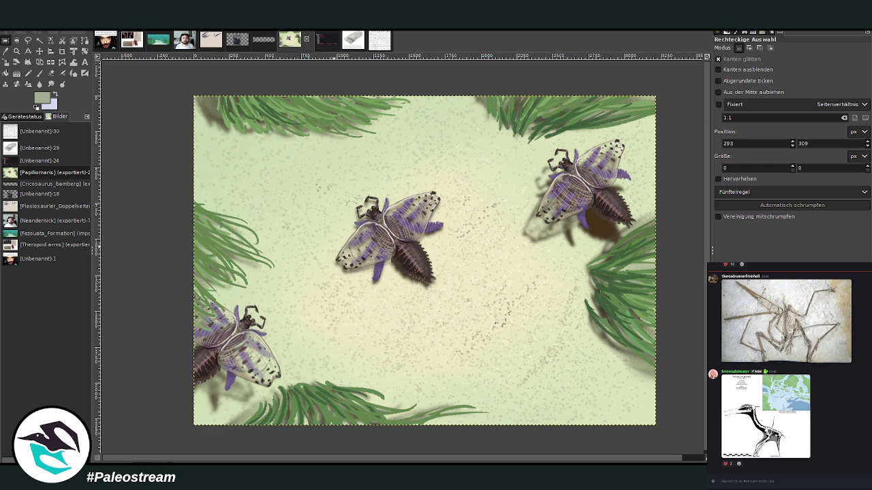
Paste the pterosaur reference, scale it to 1689 × 1590 px, and outline the skeleton crop.
{"action": "key", "text": "ctrl+v"}
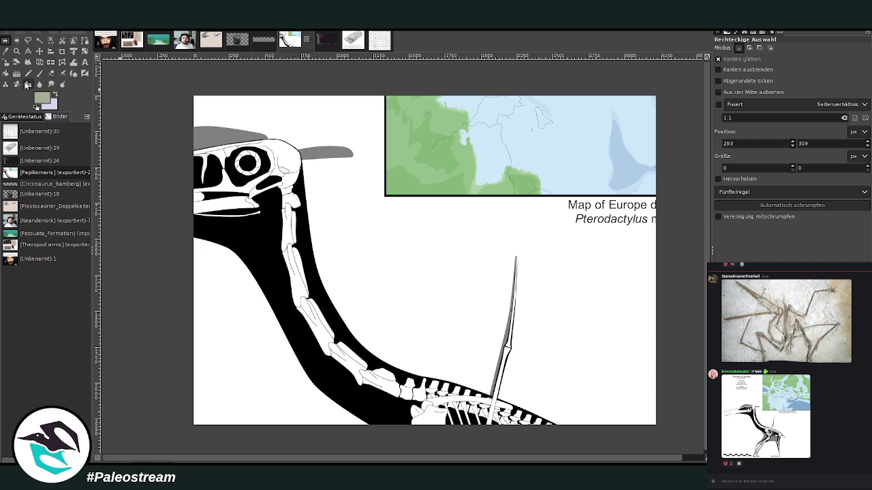
{"action": "left_click", "coordinate": [5, 63]}
{"action": "left_click", "coordinate": [404, 239]}
{"action": "left_click_drag", "start_coordinate": [422, 259], "coordinate": [272, 113]}
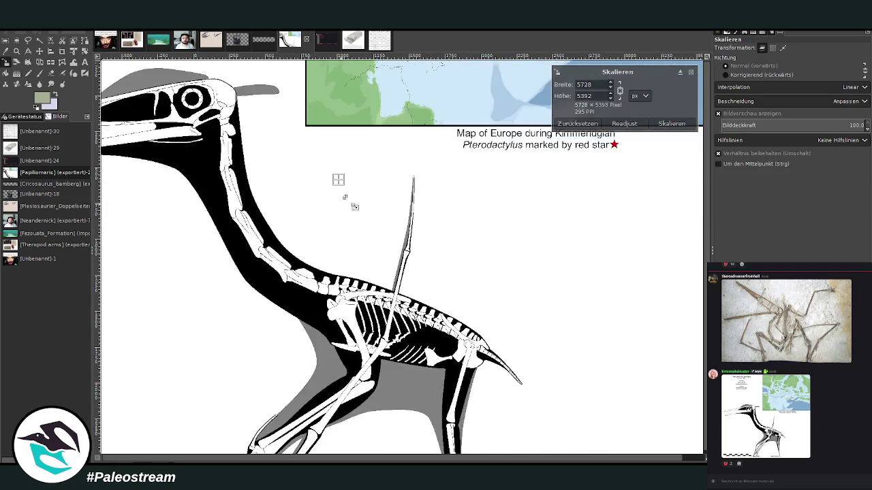
{"action": "scroll", "coordinate": [275, 114], "scroll_direction": "down", "scroll_amount": 1}
{"action": "scroll", "coordinate": [306, 170], "scroll_direction": "down", "scroll_amount": 1}
{"action": "scroll", "coordinate": [374, 232], "scroll_direction": "down", "scroll_amount": 1}
{"action": "scroll", "coordinate": [436, 279], "scroll_direction": "down", "scroll_amount": 1}
{"action": "left_click", "coordinate": [670, 124]}
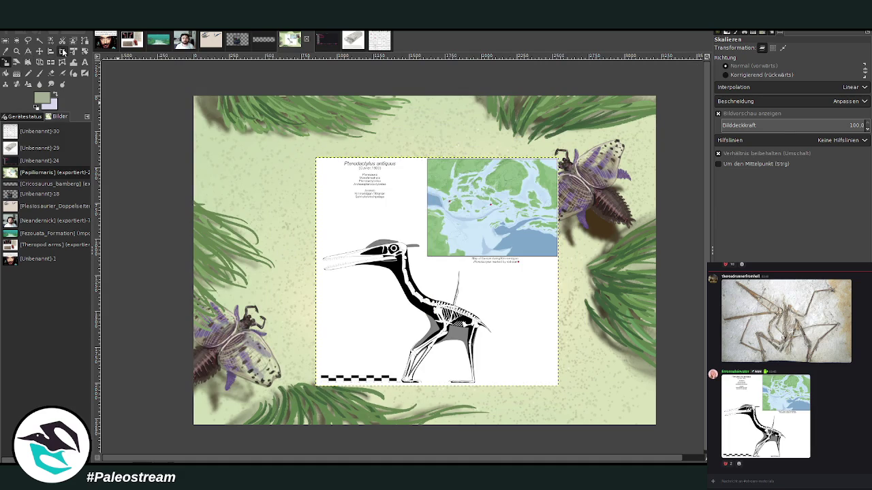
{"action": "key", "text": "shift+c"}
{"action": "left_click_drag", "start_coordinate": [312, 227], "coordinate": [485, 390]}
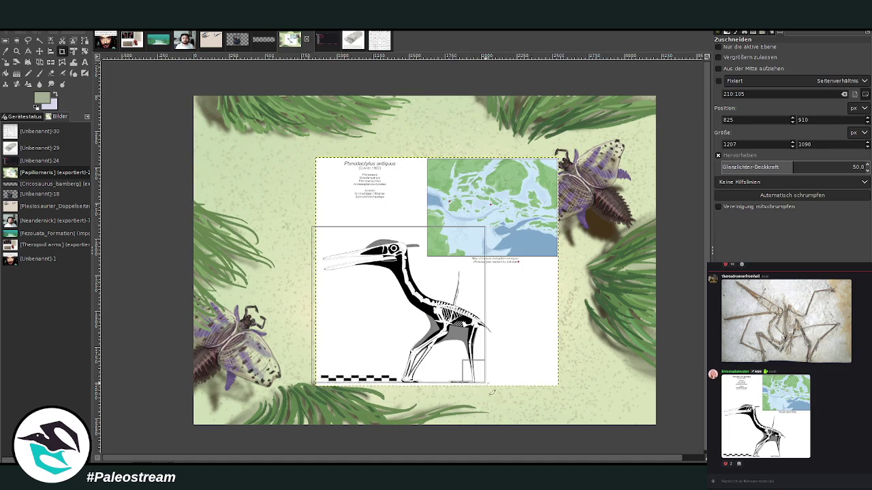
Crop only the active reference layer down to the skeleton.
{"action": "left_click", "coordinate": [718, 47]}
{"action": "mouse_move", "coordinate": [481, 249]}
{"action": "left_mouse_down"}
{"action": "mouse_move", "coordinate": [490, 239]}
{"action": "mouse_move", "coordinate": [499, 259]}
{"action": "left_mouse_up"}
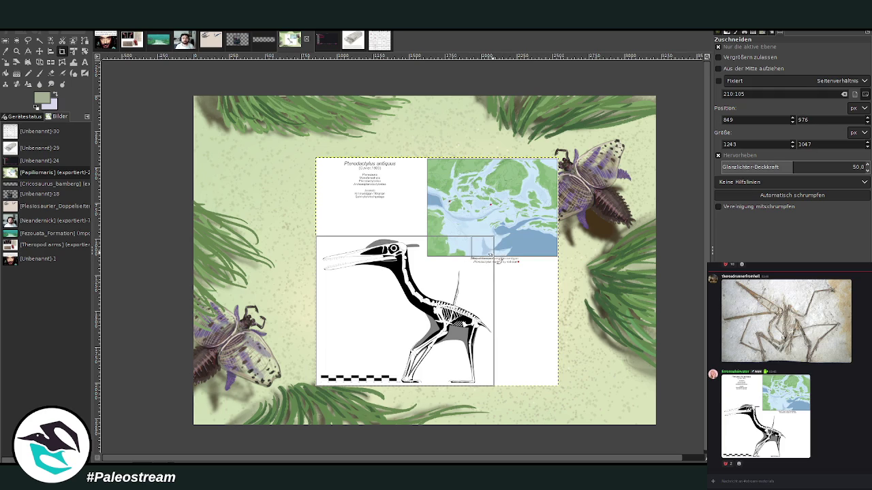
{"action": "left_click", "coordinate": [444, 280]}
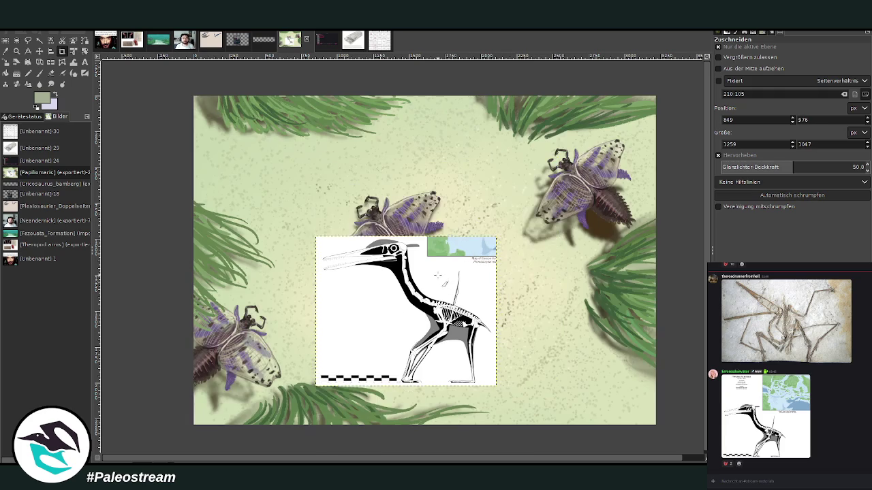
Scale the skeleton to 1036×862 in the top-right corner and activate the background layer.
{"action": "left_click", "coordinate": [6, 62]}
{"action": "left_click", "coordinate": [387, 333]}
{"action": "left_click_drag", "start_coordinate": [397, 339], "coordinate": [586, 172]}
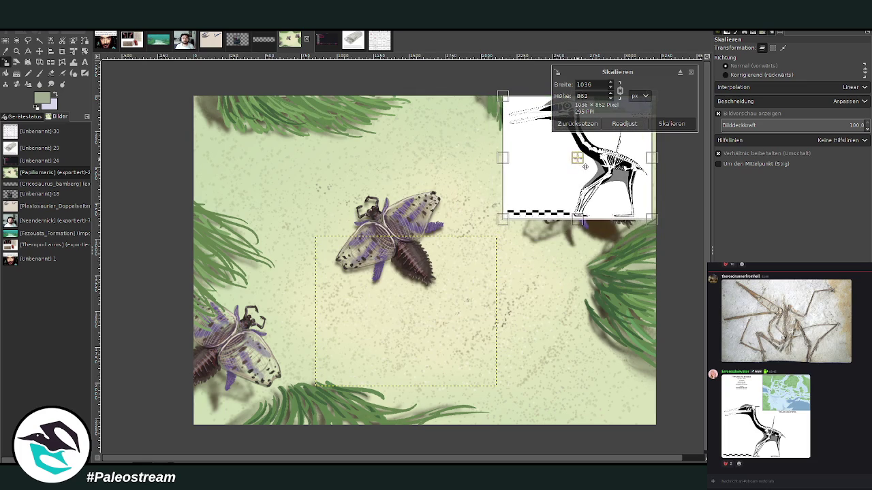
{"action": "left_click", "coordinate": [662, 125]}
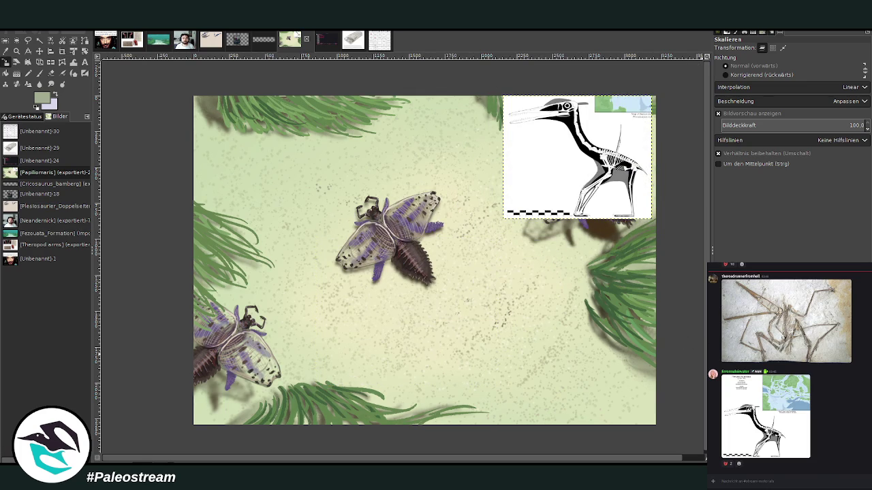
{"action": "key", "text": "Page_Down"}
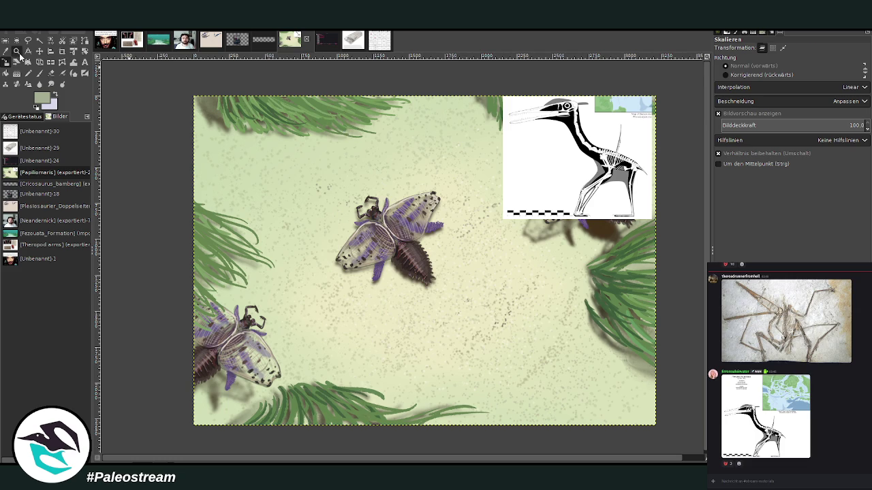
Zoom in on the pterosaur skeleton figure and then its head.
{"action": "left_click", "coordinate": [17, 51]}
{"action": "left_click", "coordinate": [742, 64]}
{"action": "left_click_drag", "start_coordinate": [495, 93], "coordinate": [655, 226]}
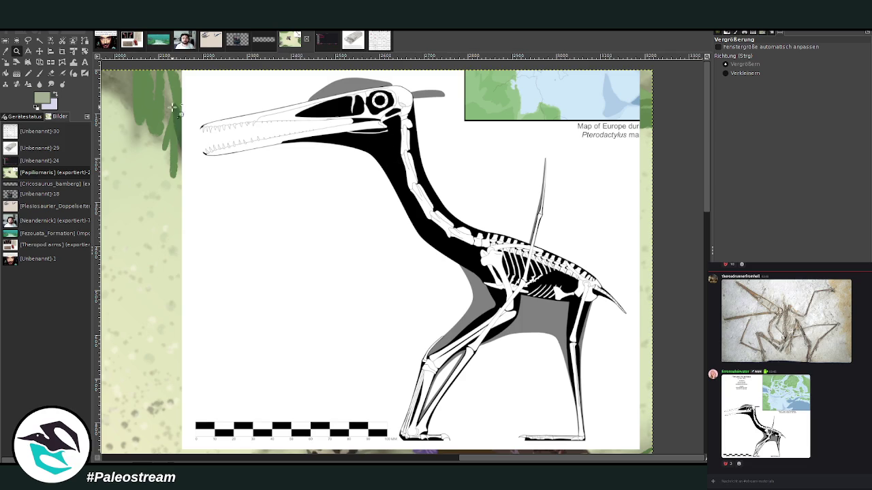
{"action": "left_click_drag", "start_coordinate": [184, 80], "coordinate": [452, 219]}
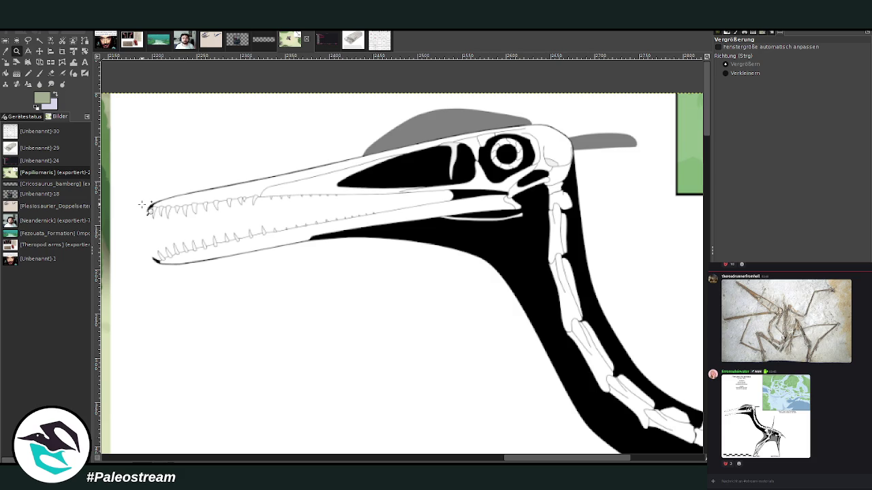
{"action": "scroll", "coordinate": [272, 224], "scroll_direction": "down", "scroll_amount": 5}
{"action": "scroll", "coordinate": [461, 240], "scroll_direction": "up", "scroll_amount": 4}
Zoom out, then zoom back in to fit the whole skeleton diagram, and paste into chat.
{"action": "left_click", "coordinate": [726, 73]}
{"action": "left_click", "coordinate": [287, 288]}
{"action": "scroll", "coordinate": [319, 278], "scroll_direction": "down", "scroll_amount": 3}
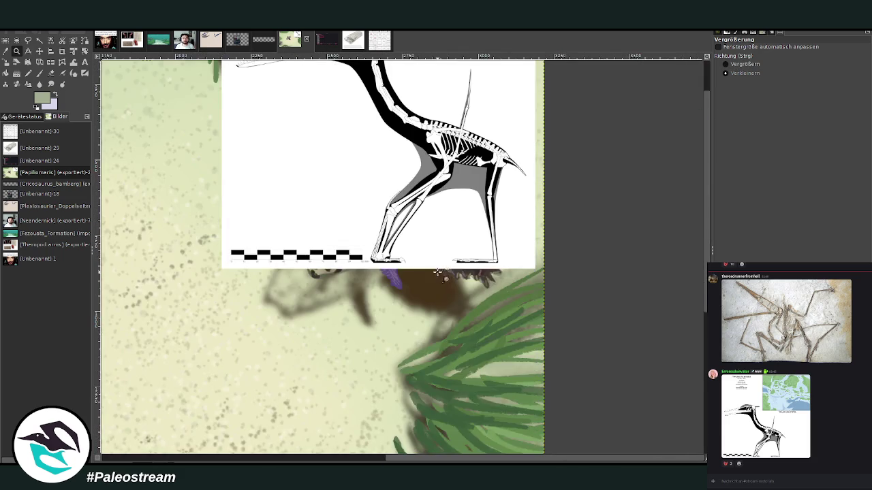
{"action": "scroll", "coordinate": [438, 273], "scroll_direction": "up", "scroll_amount": 2}
{"action": "key", "text": "ctrl"}
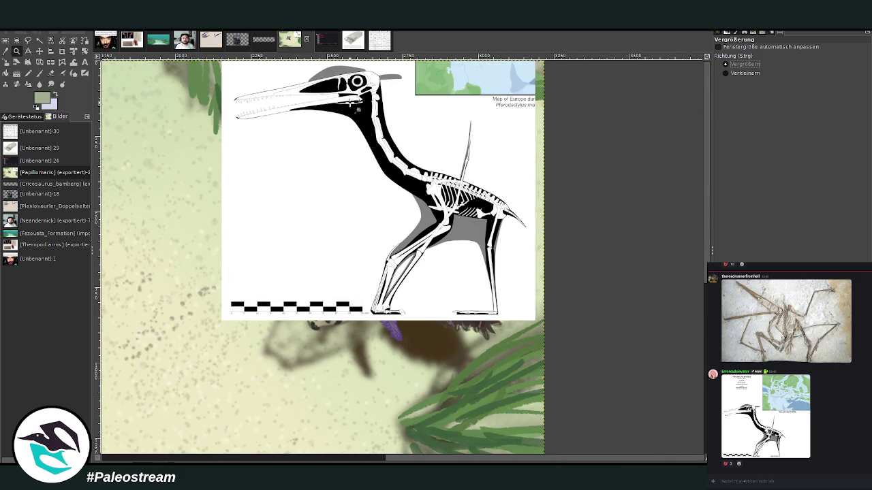
{"action": "left_click_drag", "start_coordinate": [232, 90], "coordinate": [578, 334]}
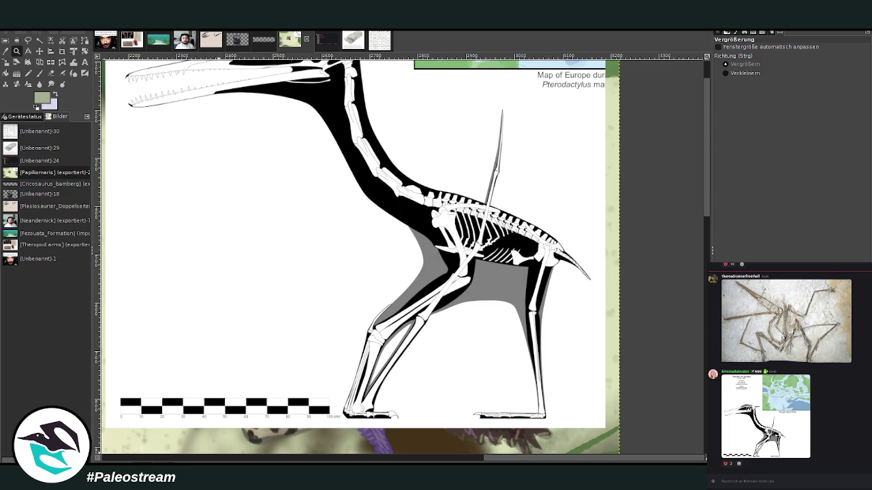
{"action": "key", "text": "ctrl+v"}
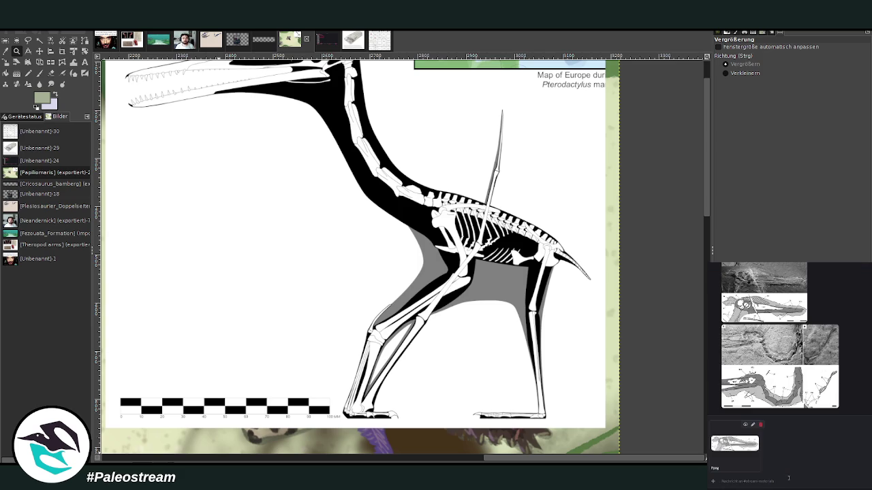
Send the skeletal reference images to chat and paste the fossil figure as new image Unbenannt-34.
{"action": "key", "text": "Return"}
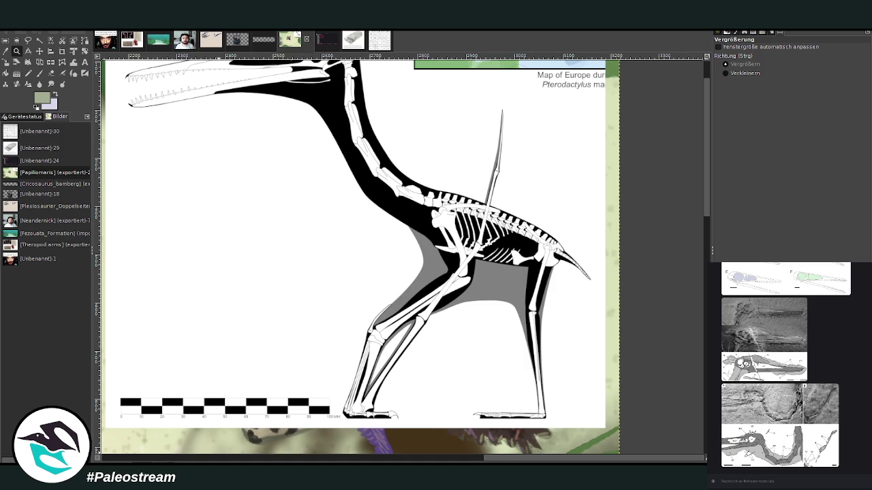
{"action": "key", "text": "ctrl+v"}
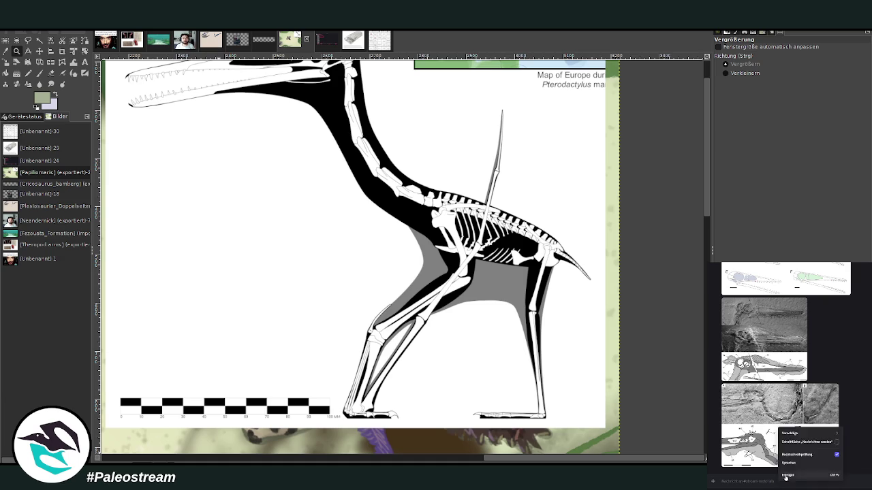
{"action": "key", "text": "Return"}
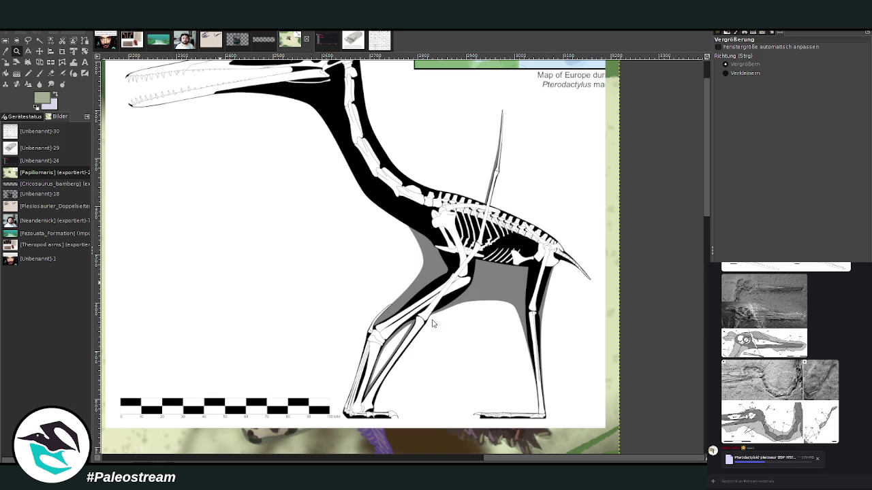
{"action": "key", "text": "ctrl+shift+v"}
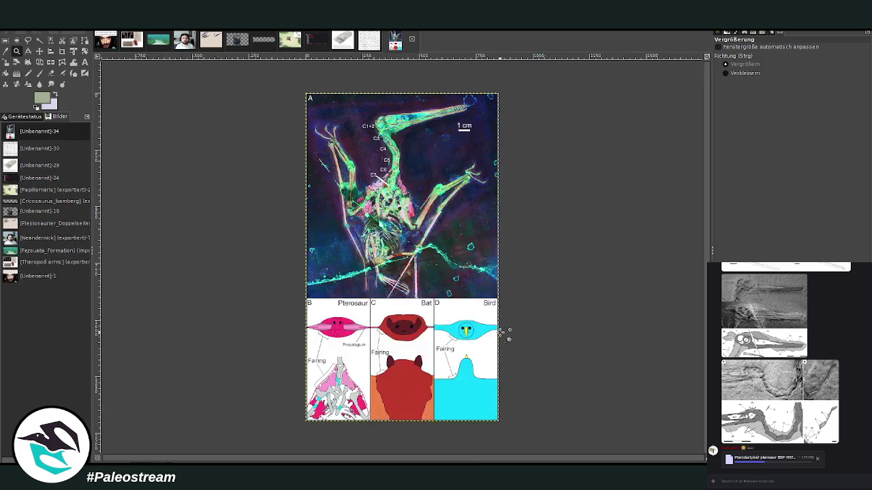
Zoom into panel A's fossil skeleton with two Zoom-tool rectangles.
{"action": "left_click_drag", "start_coordinate": [306, 95], "coordinate": [474, 252]}
{"action": "left_click_drag", "start_coordinate": [214, 84], "coordinate": [520, 376]}
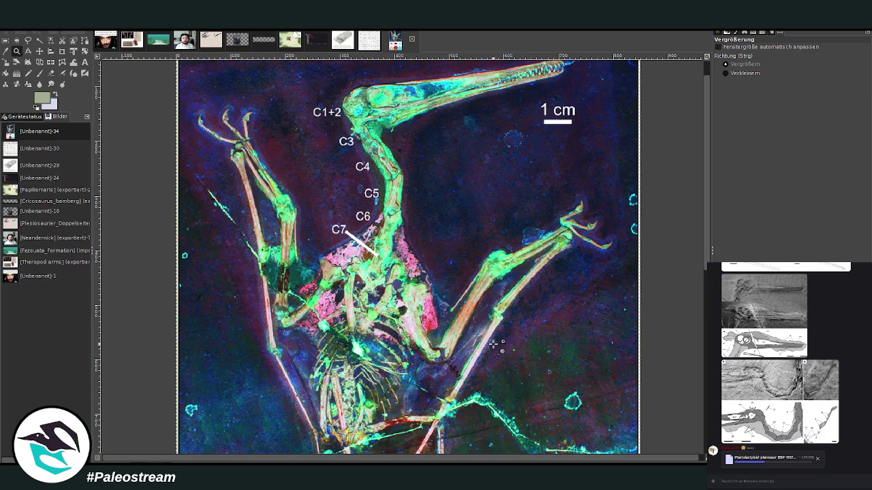
{"action": "scroll", "coordinate": [494, 345], "scroll_direction": "up", "scroll_amount": 1}
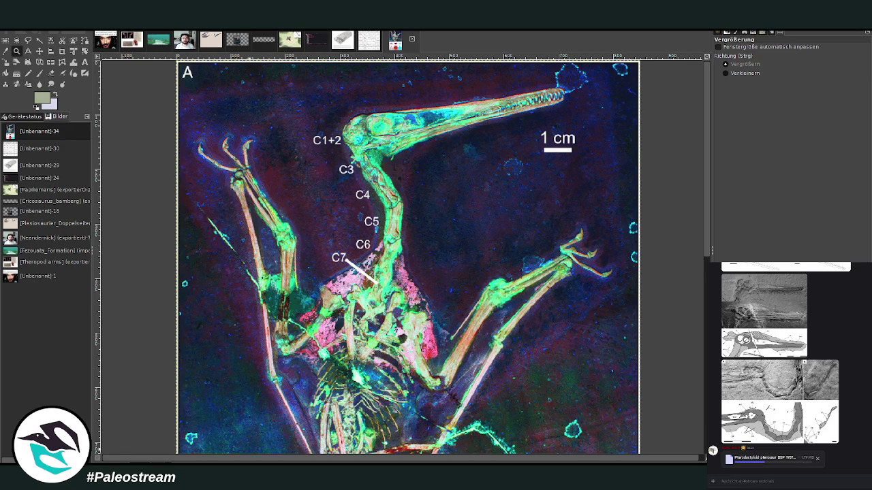
Post the fossil figure to the Discord chat and view the enlarged skeleton diagram.
{"action": "right_click", "coordinate": [777, 480]}
{"action": "left_click", "coordinate": [785, 475]}
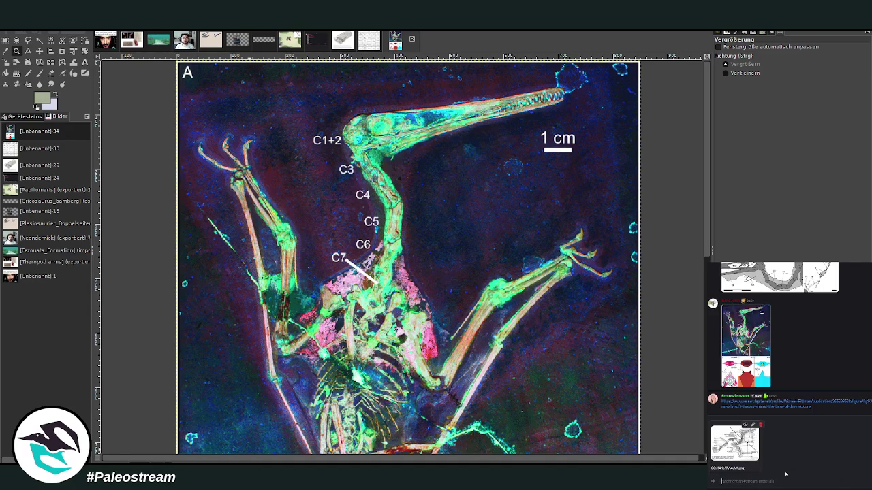
{"action": "key", "text": "Return"}
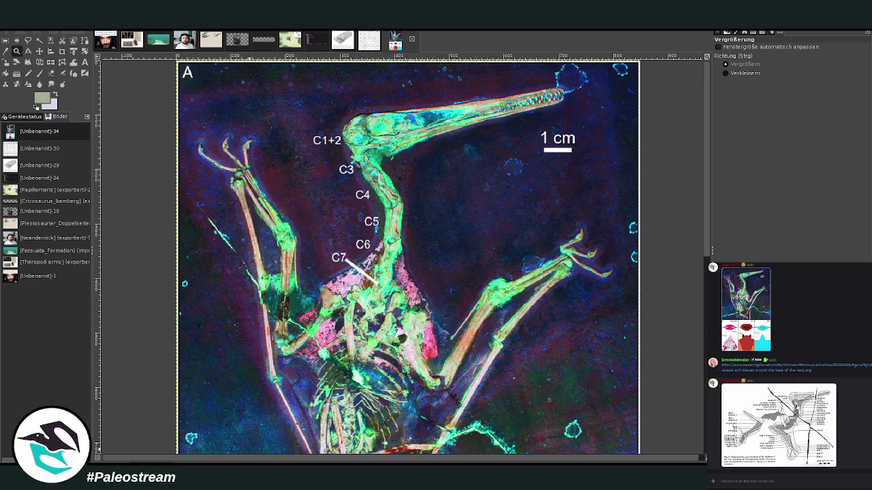
{"action": "left_click", "coordinate": [796, 403]}
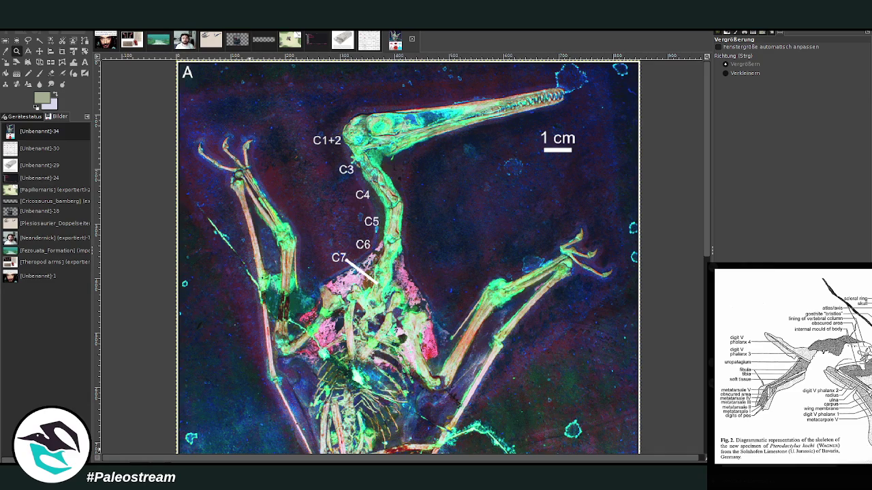
{"action": "key", "text": "Escape"}
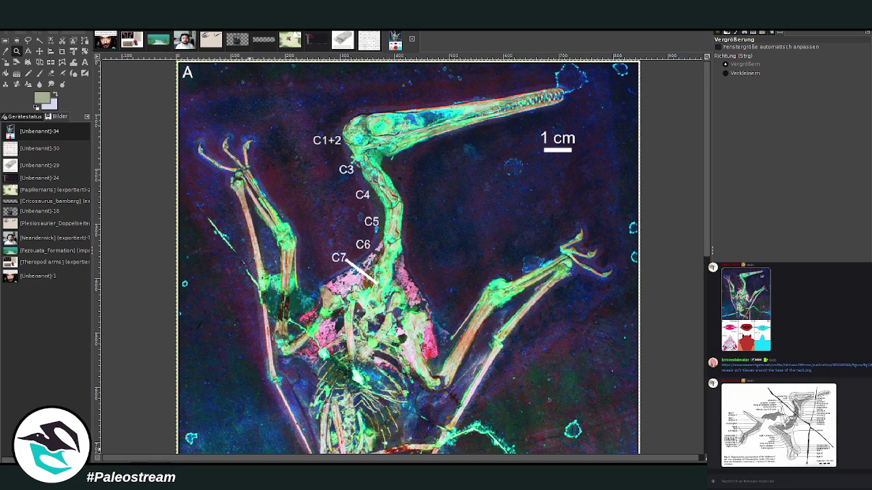
Post the grey fossil photo to chat and paste it into GIMP as Unbenannt-35.
{"action": "right_click", "coordinate": [797, 480]}
{"action": "left_click", "coordinate": [801, 474]}
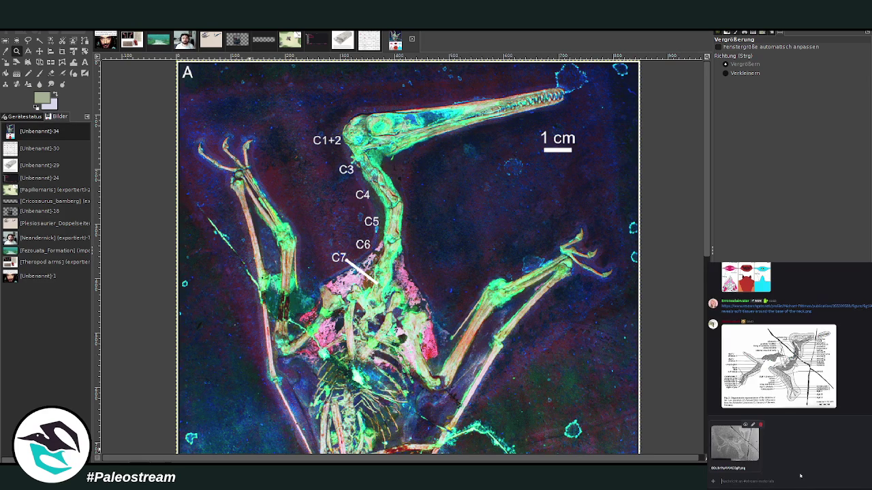
{"action": "key", "text": "Return"}
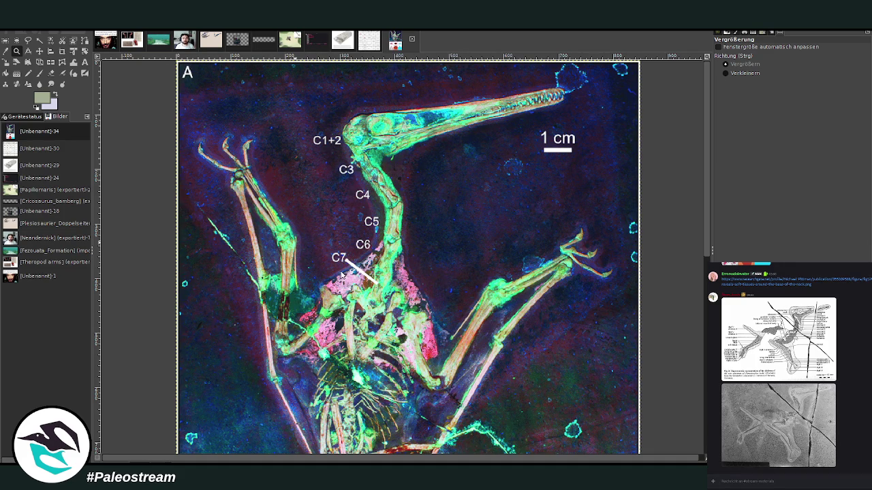
{"action": "key", "text": "ctrl+shift+v"}
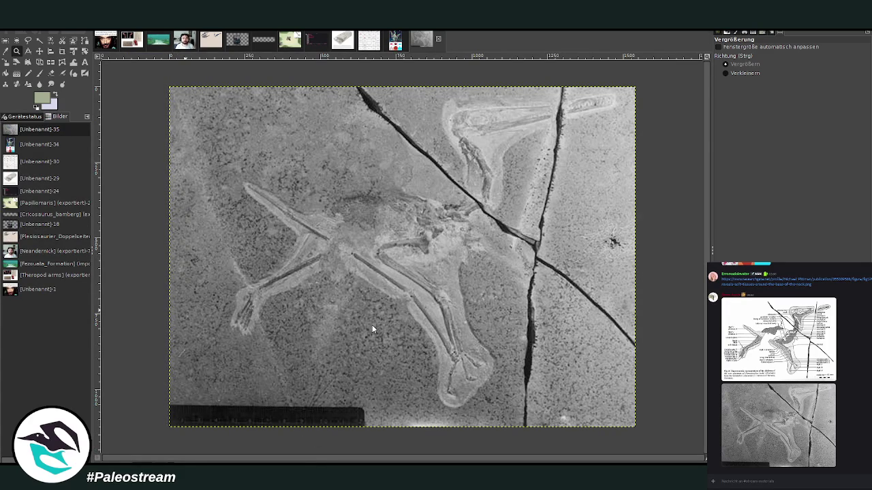
Paste the skeleton diagram as a new image, then return to the Papillomaris painting zoomed out.
{"action": "key", "text": "ctrl+shift+v"}
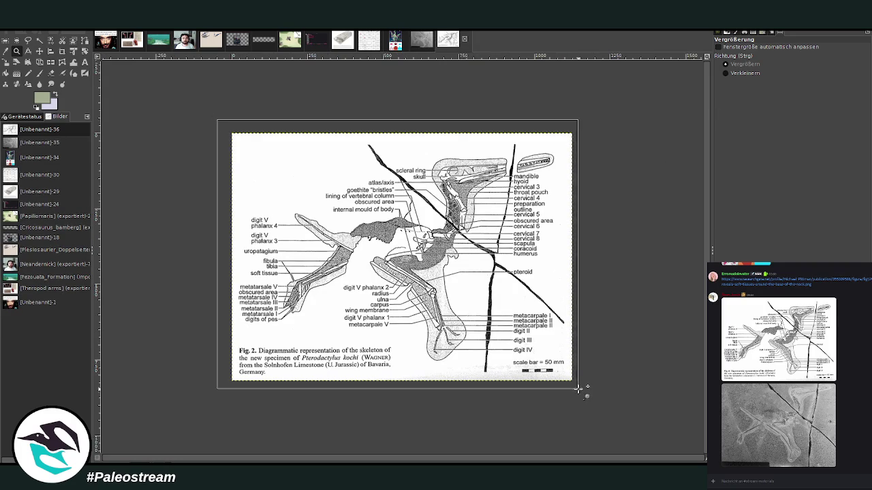
{"action": "left_click_drag", "start_coordinate": [213, 120], "coordinate": [593, 398]}
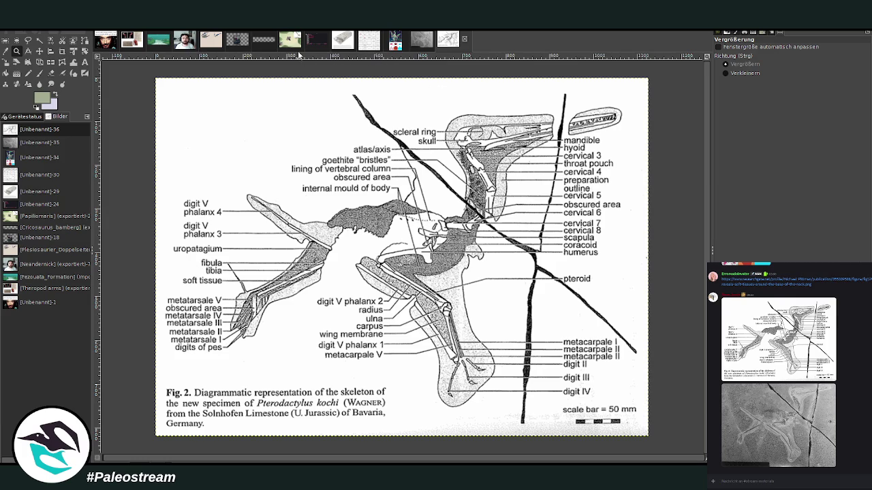
{"action": "left_click", "coordinate": [291, 41]}
{"action": "left_click", "coordinate": [726, 73]}
{"action": "left_click", "coordinate": [570, 185]}
{"action": "left_click", "coordinate": [571, 188]}
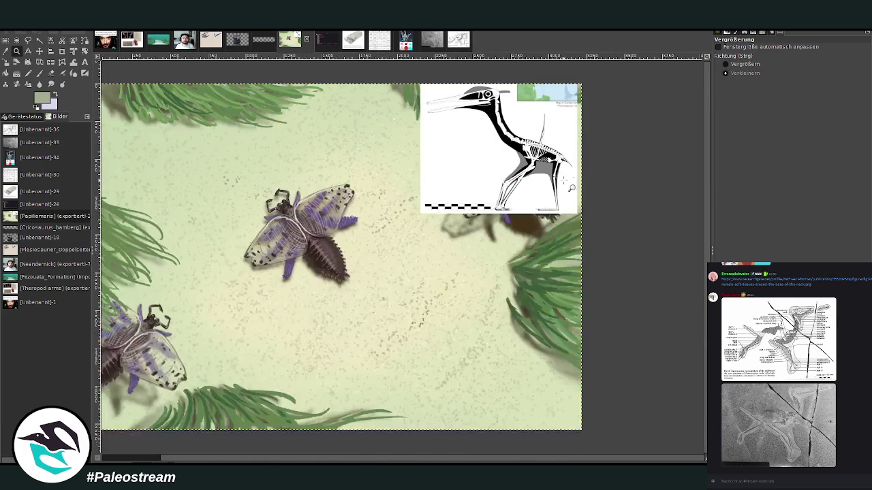
Paint the Papillomaris scene white with a size-1142 Chalk 03 brush at spacing 6, sparing the skeleton.
{"action": "left_click", "coordinate": [726, 64]}
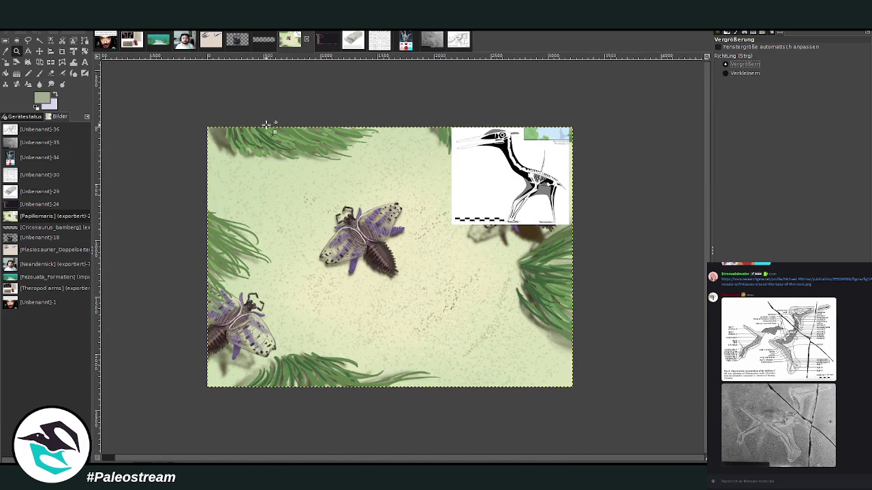
{"action": "left_click_drag", "start_coordinate": [207, 123], "coordinate": [580, 398]}
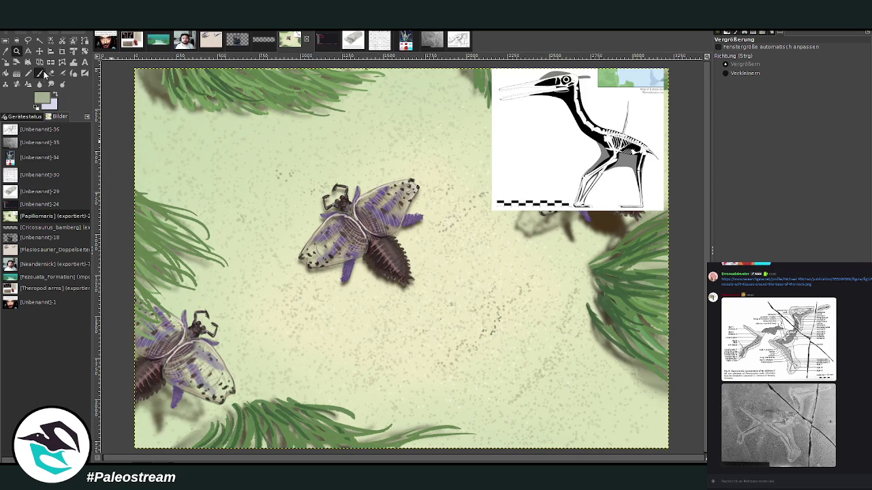
{"action": "left_click", "coordinate": [41, 73]}
{"action": "left_click", "coordinate": [56, 94]}
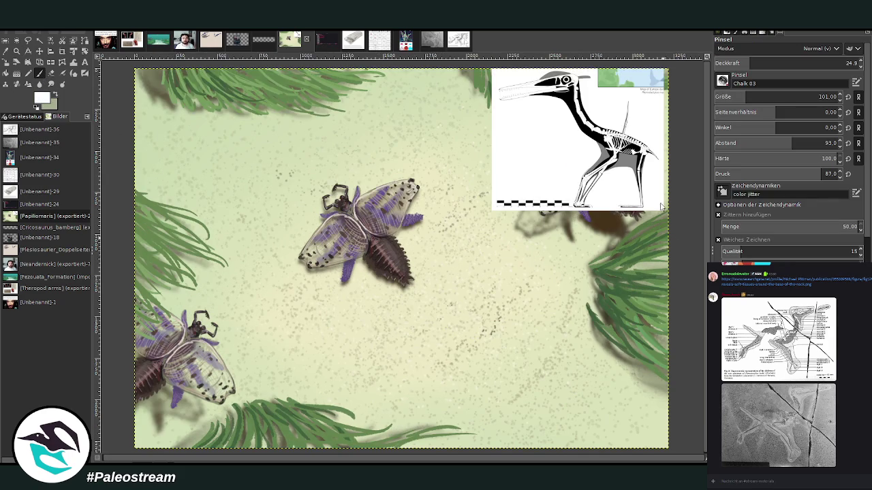
{"action": "left_click_drag", "start_coordinate": [266, 136], "coordinate": [385, 139]}
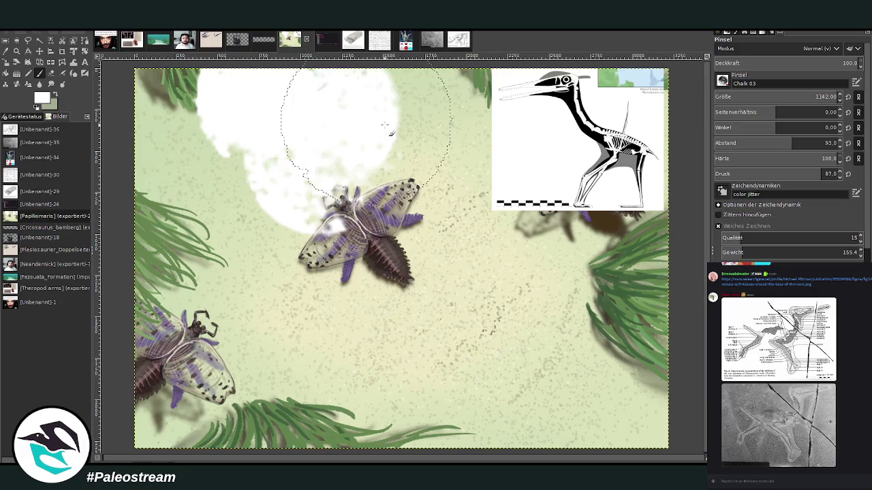
{"action": "left_click_drag", "start_coordinate": [790, 143], "coordinate": [721, 143]}
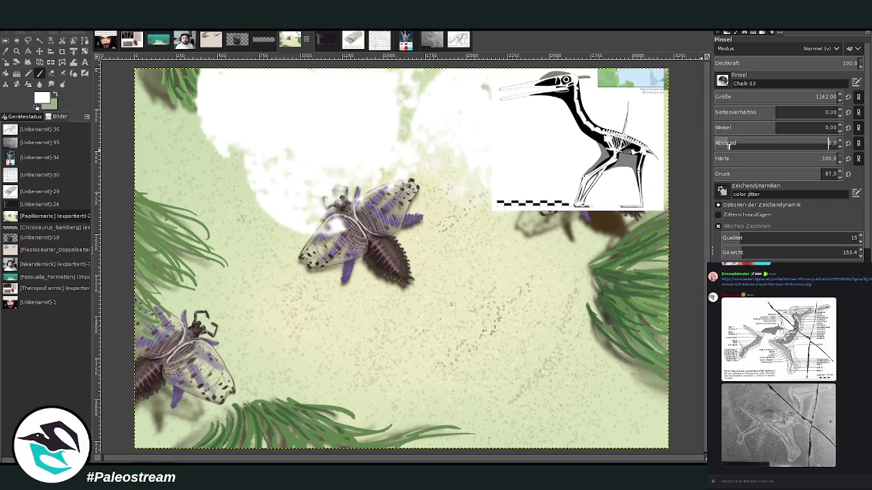
{"action": "mouse_move", "coordinate": [245, 130]}
{"action": "left_mouse_down"}
{"action": "mouse_move", "coordinate": [218, 145]}
{"action": "mouse_move", "coordinate": [470, 433]}
{"action": "left_mouse_up"}
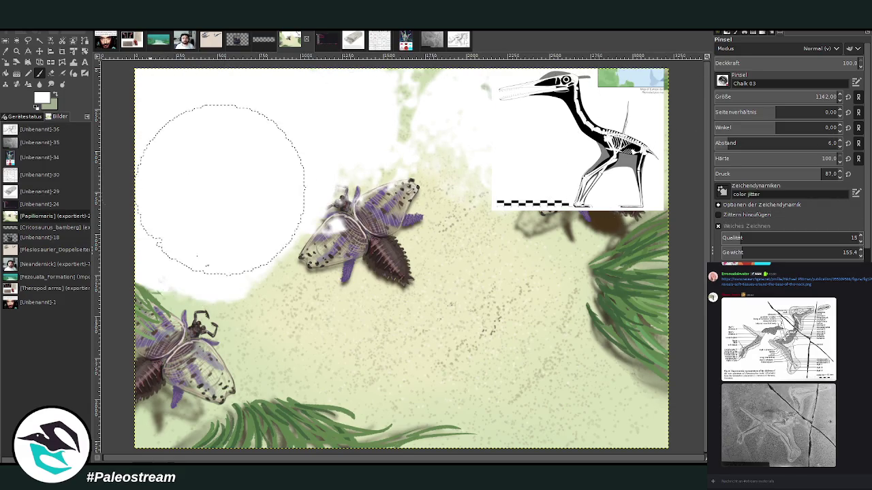
{"action": "mouse_move", "coordinate": [611, 417]}
{"action": "left_mouse_down"}
{"action": "mouse_move", "coordinate": [302, 180]}
{"action": "mouse_move", "coordinate": [340, 264]}
{"action": "left_mouse_up"}
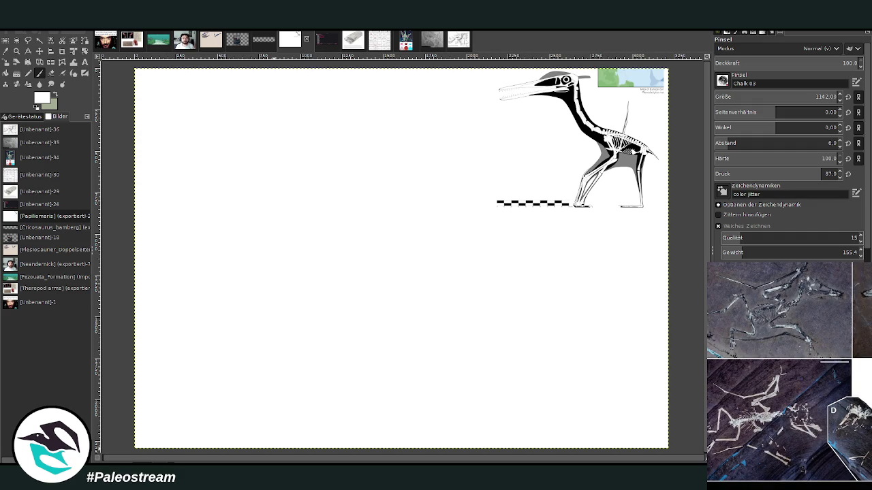
Close the Discord image viewer and sketch the broken stump and trunk edges in dark gray chalk.
{"action": "left_click", "coordinate": [835, 419]}
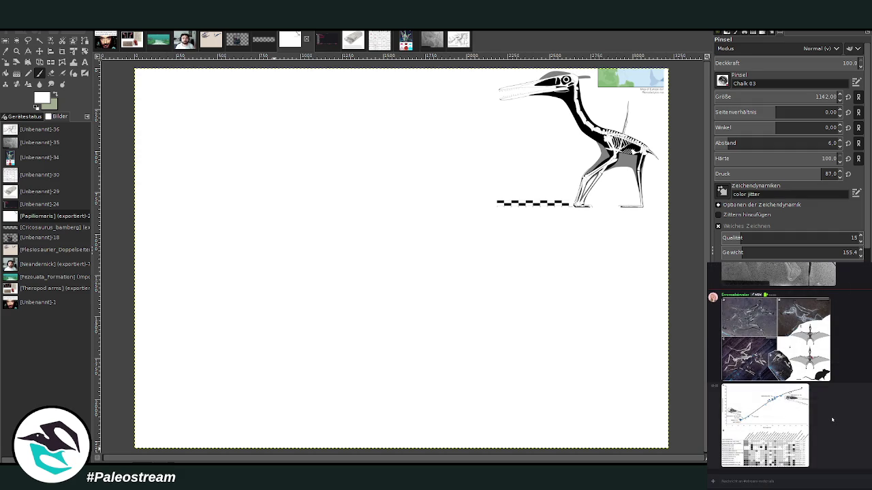
{"action": "mouse_move", "coordinate": [555, 301]}
{"action": "left_mouse_down"}
{"action": "mouse_move", "coordinate": [577, 313]}
{"action": "mouse_move", "coordinate": [548, 348]}
{"action": "mouse_move", "coordinate": [582, 365]}
{"action": "mouse_move", "coordinate": [590, 399]}
{"action": "mouse_move", "coordinate": [632, 447]}
{"action": "left_mouse_up"}
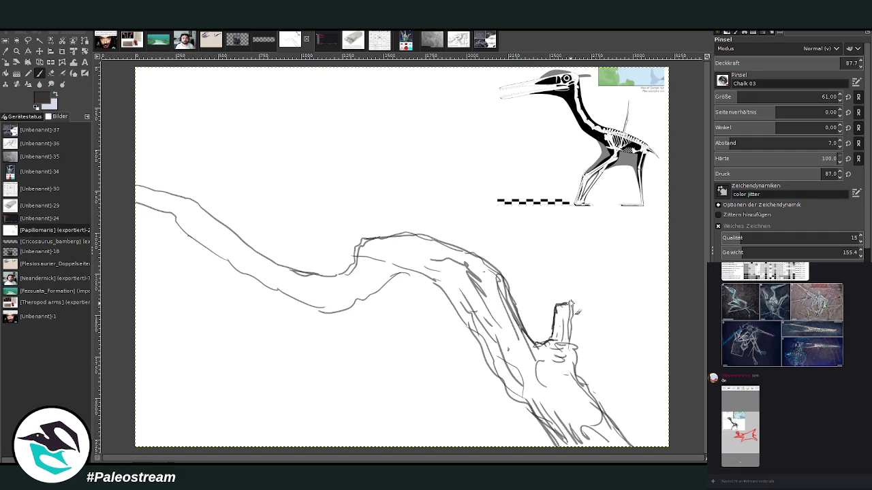
{"action": "mouse_move", "coordinate": [552, 441]}
{"action": "left_mouse_down"}
{"action": "mouse_move", "coordinate": [424, 257]}
{"action": "mouse_move", "coordinate": [403, 240]}
{"action": "mouse_move", "coordinate": [374, 240]}
{"action": "left_mouse_up"}
{"action": "mouse_move", "coordinate": [428, 281]}
{"action": "left_mouse_down"}
{"action": "mouse_move", "coordinate": [392, 277]}
{"action": "mouse_move", "coordinate": [340, 310]}
{"action": "mouse_move", "coordinate": [270, 290]}
{"action": "mouse_move", "coordinate": [135, 200]}
{"action": "mouse_move", "coordinate": [197, 205]}
{"action": "mouse_move", "coordinate": [265, 267]}
{"action": "left_mouse_up"}
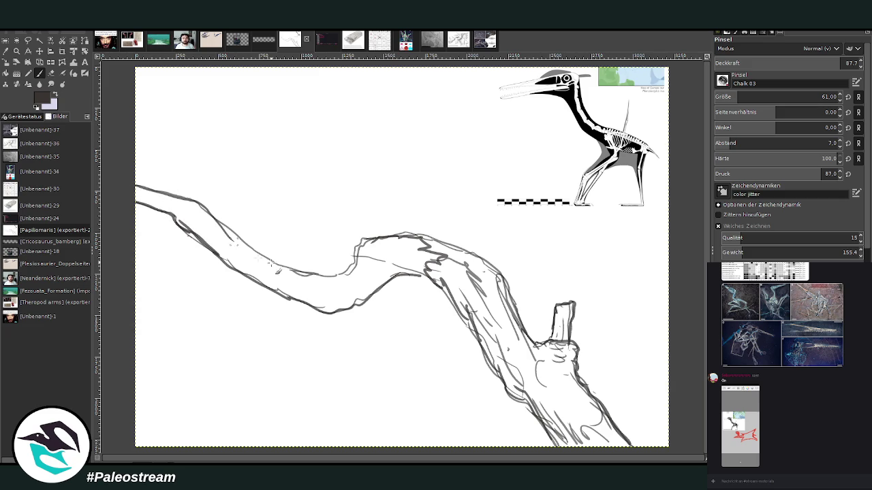
Darken the branch edges, hatch its lower bend, and lower brush opacity to 82.
{"action": "mouse_move", "coordinate": [354, 249]}
{"action": "left_mouse_down"}
{"action": "mouse_move", "coordinate": [388, 240]}
{"action": "mouse_move", "coordinate": [368, 255]}
{"action": "mouse_move", "coordinate": [439, 254]}
{"action": "mouse_move", "coordinate": [381, 295]}
{"action": "left_mouse_up"}
{"action": "mouse_move", "coordinate": [395, 264]}
{"action": "left_mouse_down"}
{"action": "mouse_move", "coordinate": [373, 300]}
{"action": "mouse_move", "coordinate": [345, 297]}
{"action": "left_mouse_up"}
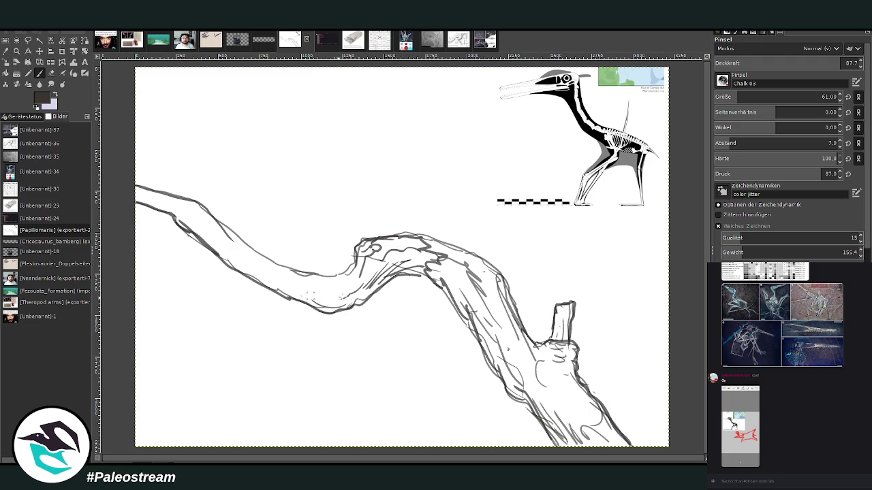
{"action": "mouse_move", "coordinate": [442, 276]}
{"action": "left_mouse_down"}
{"action": "mouse_move", "coordinate": [477, 301]}
{"action": "mouse_move", "coordinate": [507, 361]}
{"action": "mouse_move", "coordinate": [543, 403]}
{"action": "left_mouse_up"}
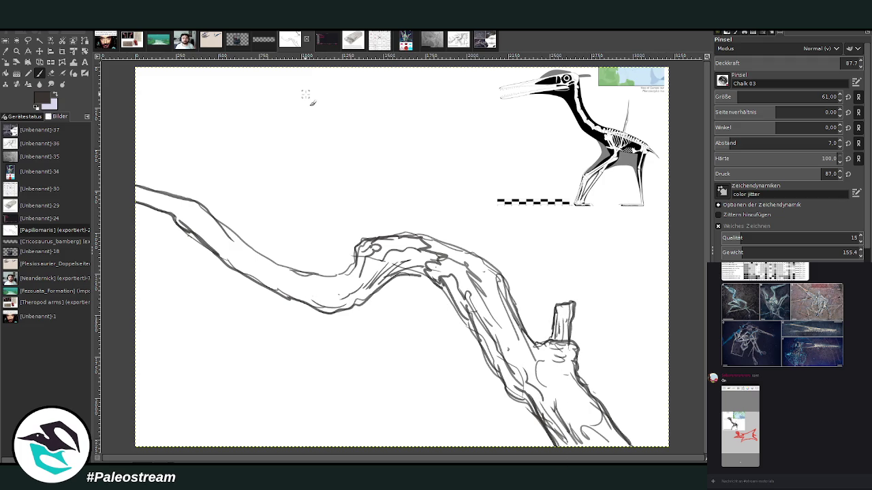
{"action": "left_click", "coordinate": [821, 63]}
Reduce brush opacity and size slightly, then draw the pterosaur's oval head above the branch.
{"action": "left_click_drag", "start_coordinate": [293, 197], "coordinate": [314, 165]}
{"action": "left_click", "coordinate": [800, 63]}
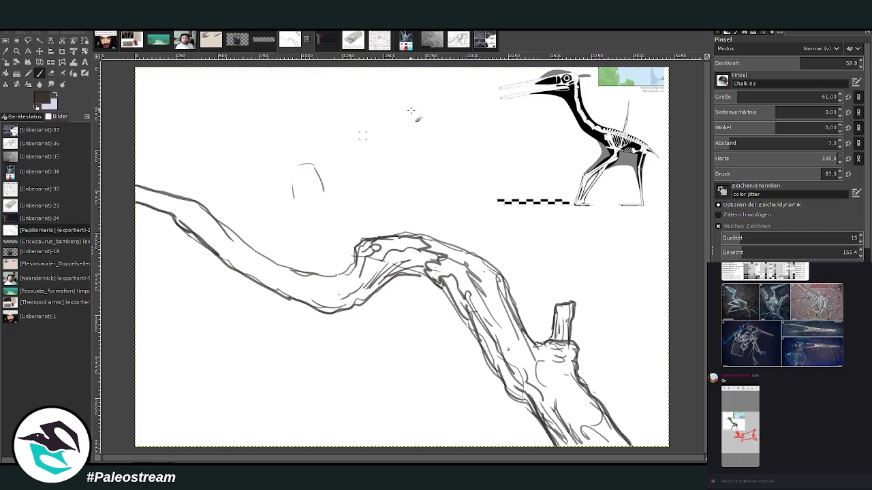
{"action": "left_click_drag", "start_coordinate": [756, 100], "coordinate": [733, 91]}
{"action": "mouse_move", "coordinate": [307, 203]}
{"action": "left_mouse_down"}
{"action": "mouse_move", "coordinate": [320, 190]}
{"action": "mouse_move", "coordinate": [335, 207]}
{"action": "left_mouse_up"}
{"action": "mouse_move", "coordinate": [320, 172]}
{"action": "left_mouse_down"}
{"action": "mouse_move", "coordinate": [343, 197]}
{"action": "mouse_move", "coordinate": [326, 231]}
{"action": "left_mouse_up"}
Sketch the neck down to the branch and refine the head contour with facial marks.
{"action": "mouse_move", "coordinate": [320, 198]}
{"action": "left_mouse_down"}
{"action": "mouse_move", "coordinate": [304, 240]}
{"action": "mouse_move", "coordinate": [328, 232]}
{"action": "mouse_move", "coordinate": [305, 240]}
{"action": "mouse_move", "coordinate": [298, 273]}
{"action": "left_mouse_up"}
{"action": "mouse_move", "coordinate": [290, 198]}
{"action": "left_mouse_down"}
{"action": "mouse_move", "coordinate": [284, 174]}
{"action": "mouse_move", "coordinate": [274, 194]}
{"action": "mouse_move", "coordinate": [289, 268]}
{"action": "left_mouse_up"}
{"action": "left_click_drag", "start_coordinate": [335, 220], "coordinate": [341, 236]}
{"action": "left_click_drag", "start_coordinate": [332, 203], "coordinate": [344, 267]}
{"action": "left_click_drag", "start_coordinate": [329, 219], "coordinate": [339, 272]}
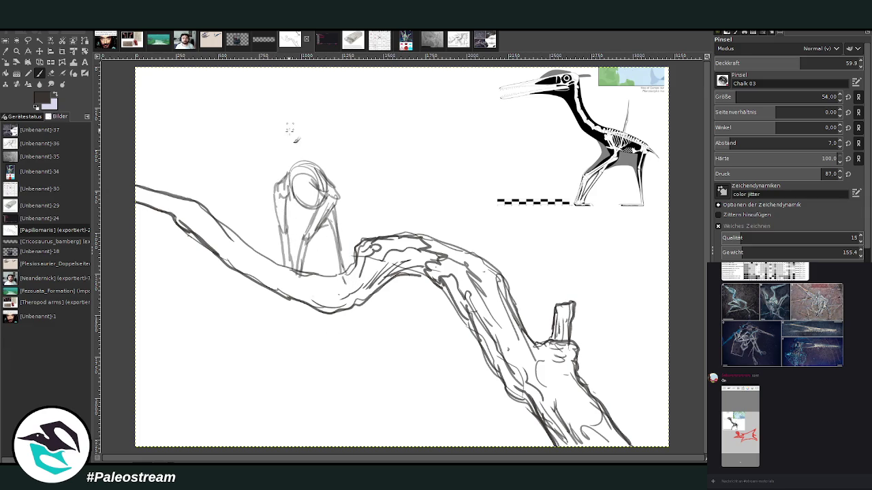
{"action": "left_click_drag", "start_coordinate": [275, 224], "coordinate": [264, 256]}
{"action": "mouse_move", "coordinate": [291, 209]}
{"action": "left_mouse_down"}
{"action": "mouse_move", "coordinate": [286, 225]}
{"action": "mouse_move", "coordinate": [311, 209]}
{"action": "mouse_move", "coordinate": [342, 272]}
{"action": "left_mouse_up"}
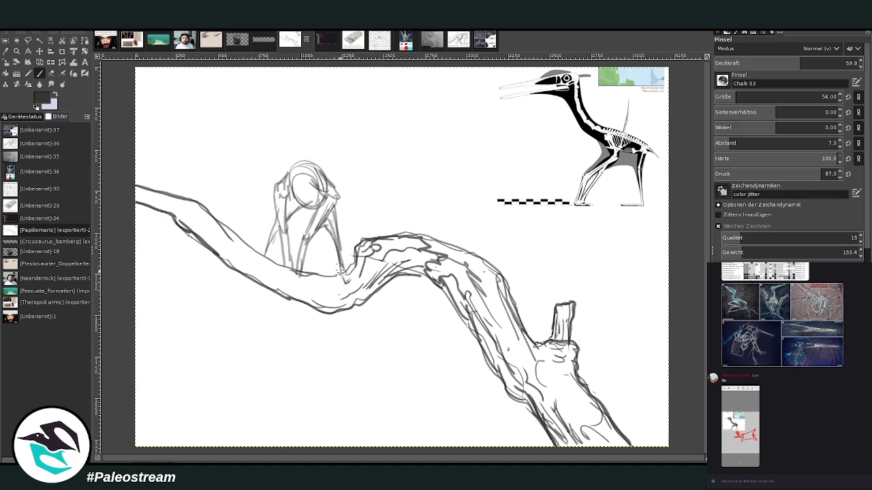
Draw the legs with toe marks on the branch, raising opacity to 78.5 to darken them.
{"action": "mouse_move", "coordinate": [277, 234]}
{"action": "left_mouse_down"}
{"action": "mouse_move", "coordinate": [265, 261]}
{"action": "mouse_move", "coordinate": [257, 250]}
{"action": "mouse_move", "coordinate": [269, 261]}
{"action": "mouse_move", "coordinate": [272, 234]}
{"action": "left_mouse_up"}
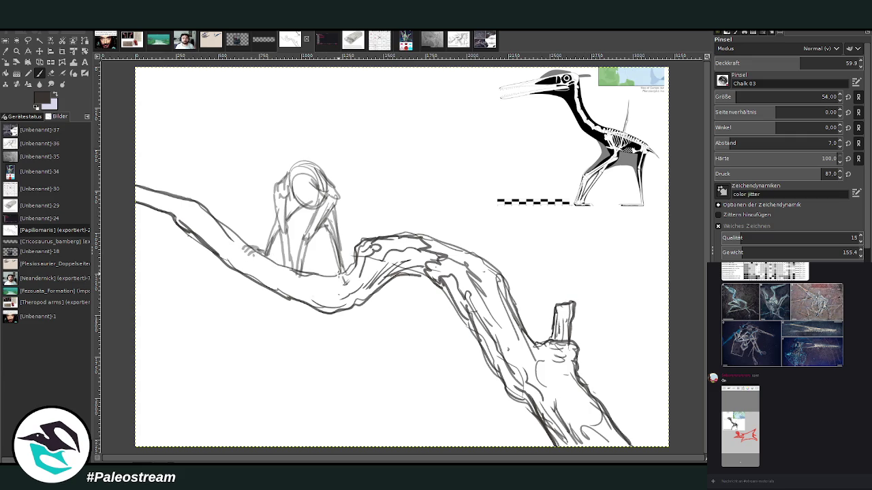
{"action": "mouse_move", "coordinate": [340, 278]}
{"action": "left_mouse_down"}
{"action": "mouse_move", "coordinate": [353, 282]}
{"action": "mouse_move", "coordinate": [340, 260]}
{"action": "left_mouse_up"}
{"action": "left_click", "coordinate": [827, 63]}
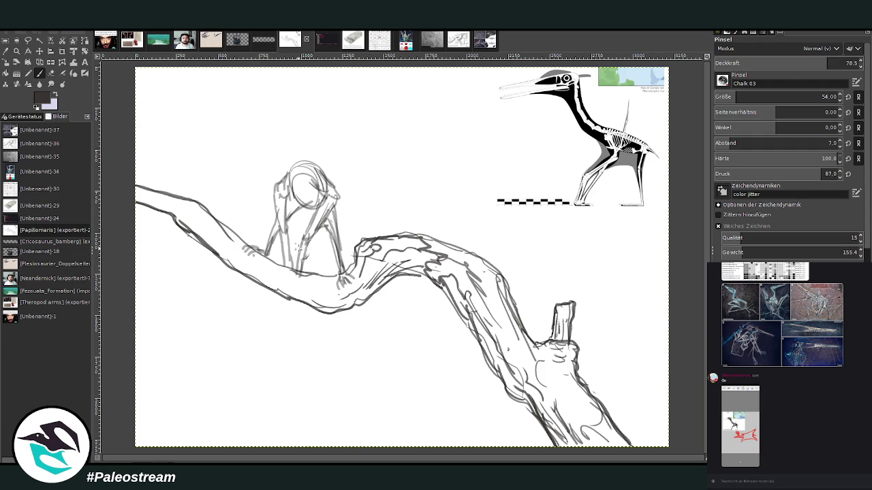
{"action": "left_click_drag", "start_coordinate": [310, 237], "coordinate": [298, 273]}
{"action": "mouse_move", "coordinate": [304, 278]}
{"action": "left_mouse_down"}
{"action": "mouse_move", "coordinate": [273, 264]}
{"action": "mouse_move", "coordinate": [290, 278]}
{"action": "mouse_move", "coordinate": [314, 276]}
{"action": "mouse_move", "coordinate": [304, 232]}
{"action": "mouse_move", "coordinate": [315, 166]}
{"action": "left_mouse_up"}
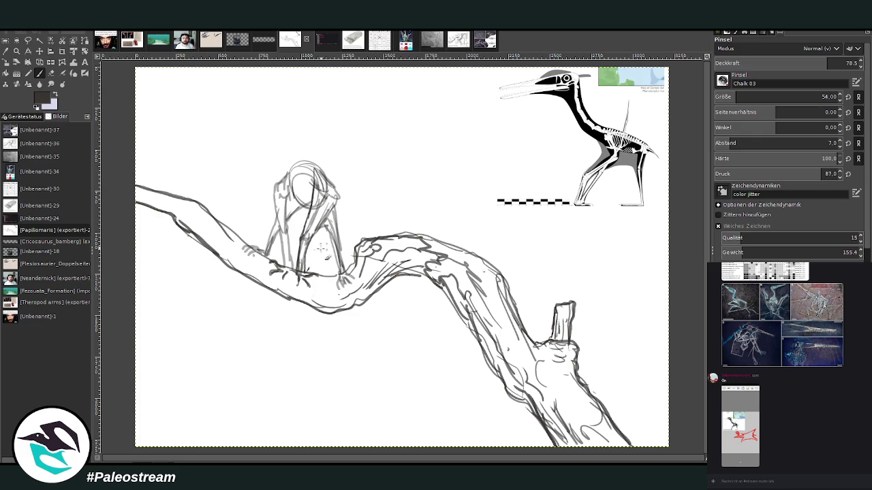
{"action": "left_click_drag", "start_coordinate": [306, 272], "coordinate": [340, 224]}
Build up chest and torso strokes and darken the left leg and body contour.
{"action": "left_click_drag", "start_coordinate": [348, 193], "coordinate": [333, 235]}
{"action": "left_click_drag", "start_coordinate": [309, 267], "coordinate": [328, 244]}
{"action": "mouse_move", "coordinate": [340, 197]}
{"action": "left_mouse_down"}
{"action": "mouse_move", "coordinate": [352, 147]}
{"action": "mouse_move", "coordinate": [310, 258]}
{"action": "left_mouse_up"}
{"action": "left_click_drag", "start_coordinate": [330, 218], "coordinate": [315, 250]}
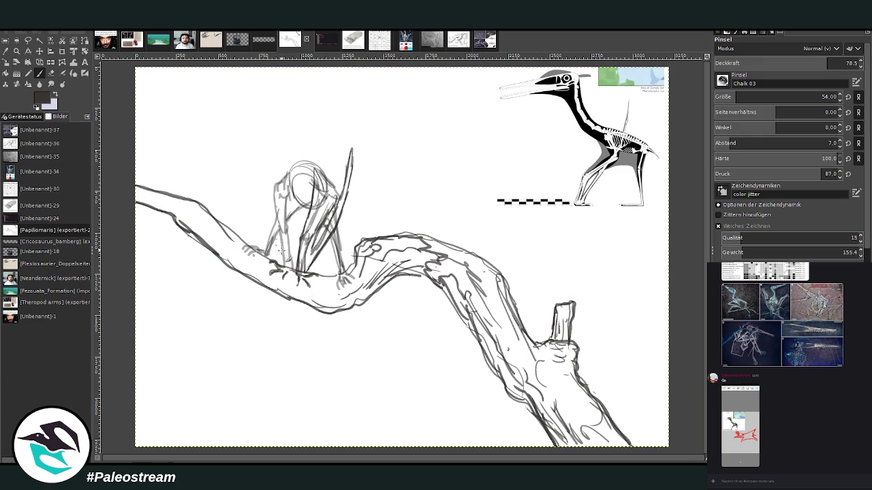
{"action": "left_click_drag", "start_coordinate": [278, 218], "coordinate": [281, 263]}
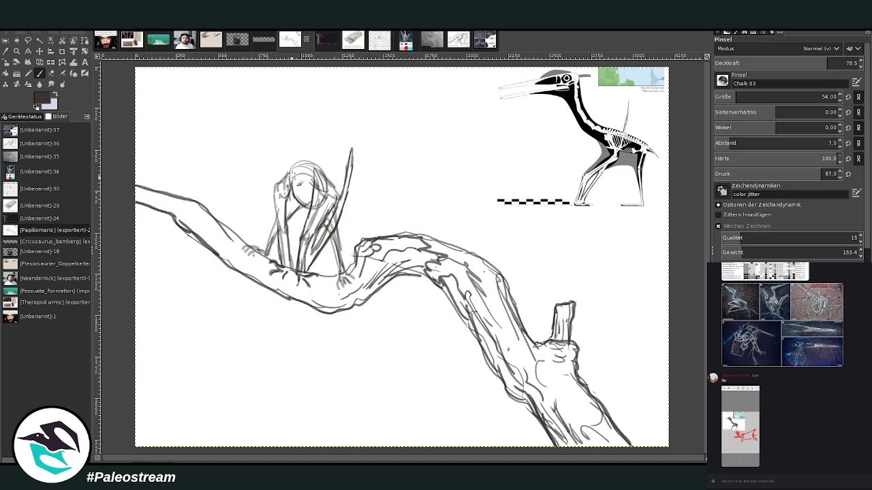
{"action": "left_click_drag", "start_coordinate": [277, 181], "coordinate": [281, 234]}
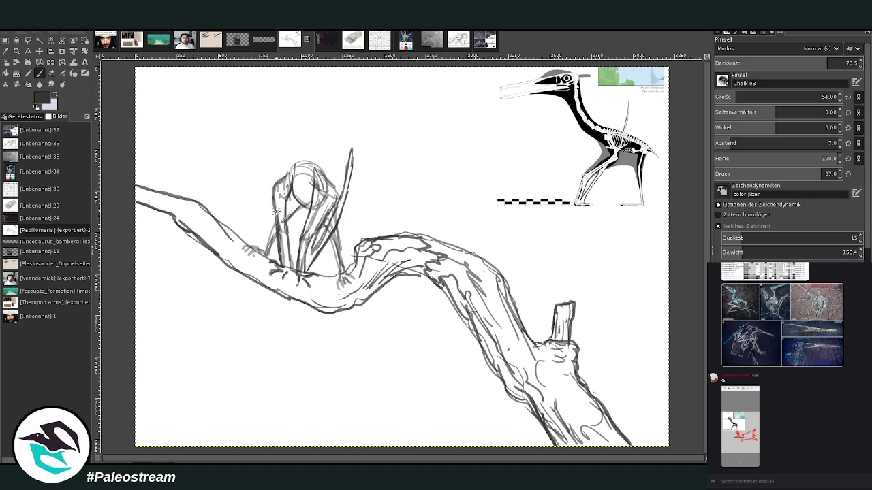
{"action": "left_click_drag", "start_coordinate": [279, 193], "coordinate": [276, 158]}
Return to the Paintbrush after picking the Eraser, and sketch wing spikes and head curves.
{"action": "left_click", "coordinate": [52, 73]}
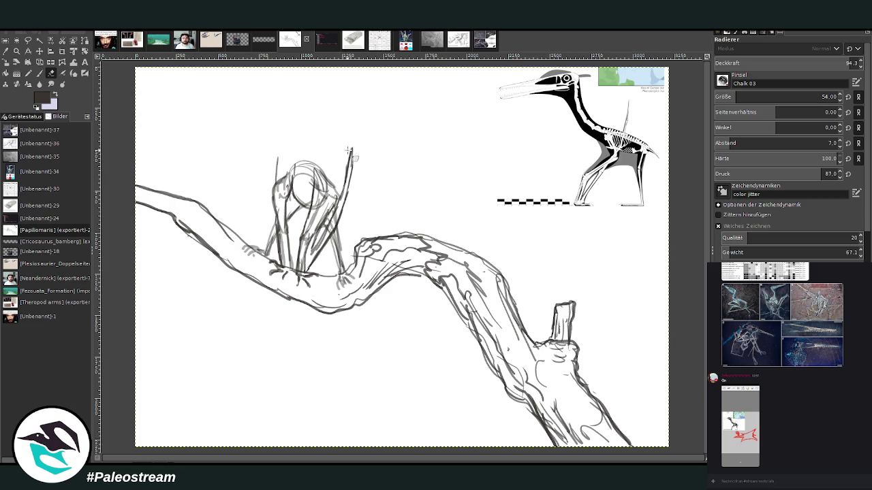
{"action": "key", "text": "p"}
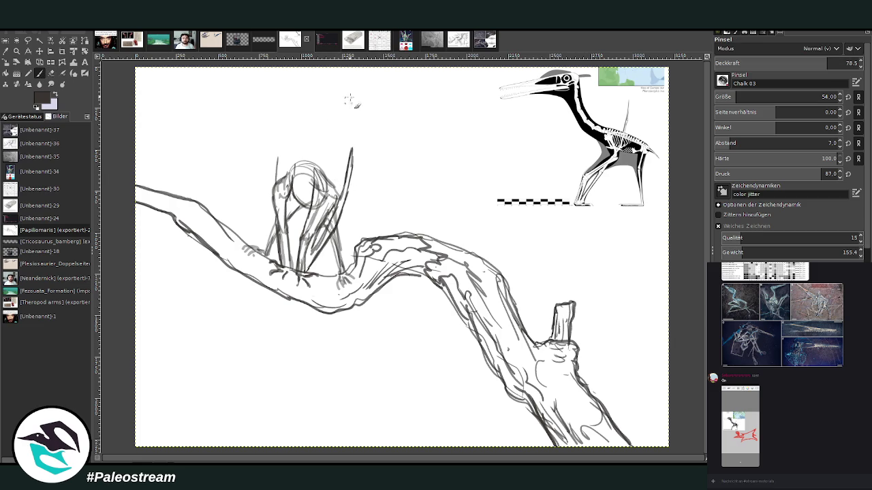
{"action": "left_click_drag", "start_coordinate": [278, 175], "coordinate": [284, 138]}
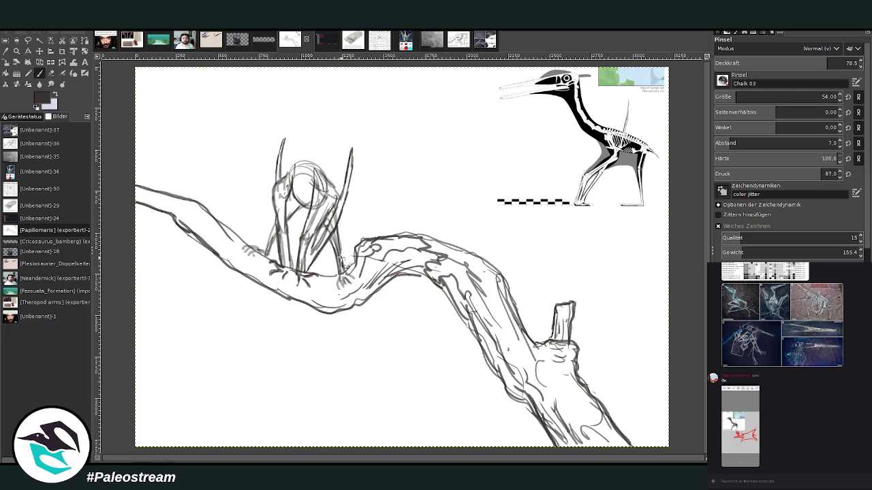
{"action": "left_click_drag", "start_coordinate": [331, 232], "coordinate": [344, 280]}
{"action": "left_click_drag", "start_coordinate": [312, 191], "coordinate": [310, 178]}
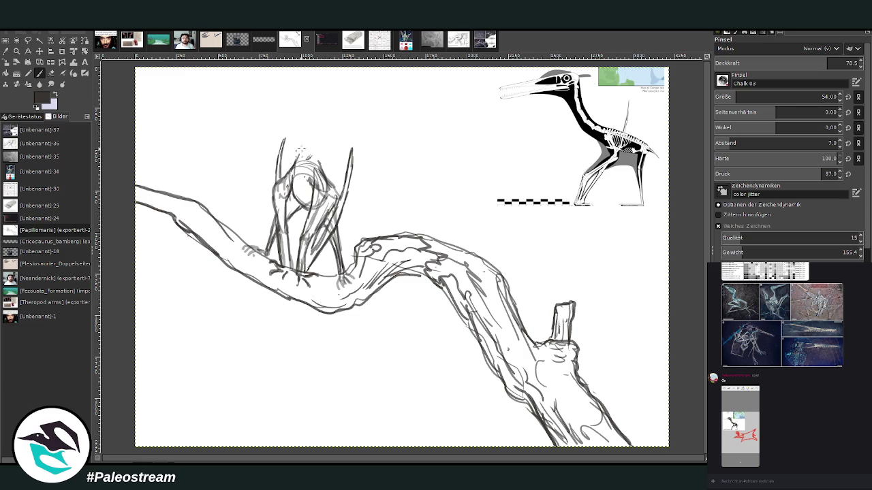
{"action": "mouse_move", "coordinate": [297, 166]}
{"action": "left_mouse_down"}
{"action": "mouse_move", "coordinate": [320, 164]}
{"action": "mouse_move", "coordinate": [323, 129]}
{"action": "left_mouse_up"}
{"action": "left_click_drag", "start_coordinate": [303, 158], "coordinate": [296, 111]}
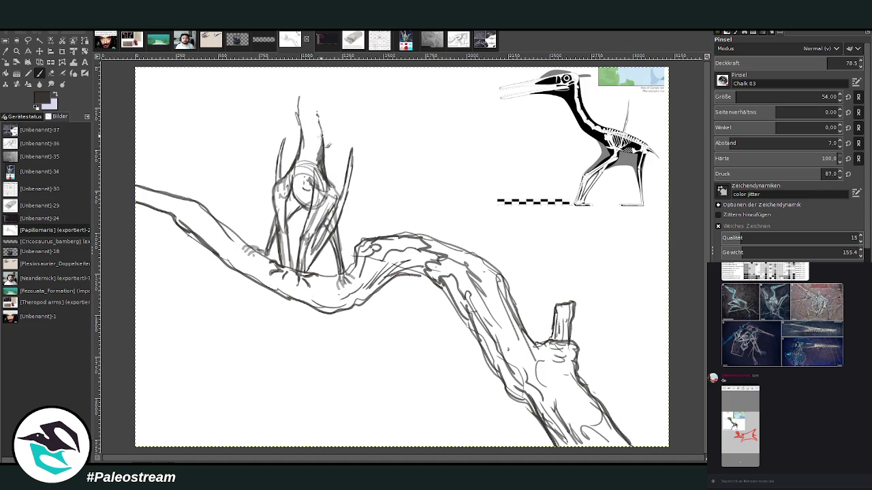
Mark around the head, then at opacity 58 hatch the legs and left wing edge.
{"action": "mouse_move", "coordinate": [326, 185]}
{"action": "left_mouse_down"}
{"action": "mouse_move", "coordinate": [316, 198]}
{"action": "mouse_move", "coordinate": [325, 175]}
{"action": "mouse_move", "coordinate": [319, 203]}
{"action": "mouse_move", "coordinate": [341, 199]}
{"action": "mouse_move", "coordinate": [336, 206]}
{"action": "left_mouse_up"}
{"action": "mouse_move", "coordinate": [286, 183]}
{"action": "left_mouse_down"}
{"action": "mouse_move", "coordinate": [297, 194]}
{"action": "mouse_move", "coordinate": [293, 231]}
{"action": "mouse_move", "coordinate": [280, 185]}
{"action": "mouse_move", "coordinate": [281, 225]}
{"action": "mouse_move", "coordinate": [297, 160]}
{"action": "left_mouse_up"}
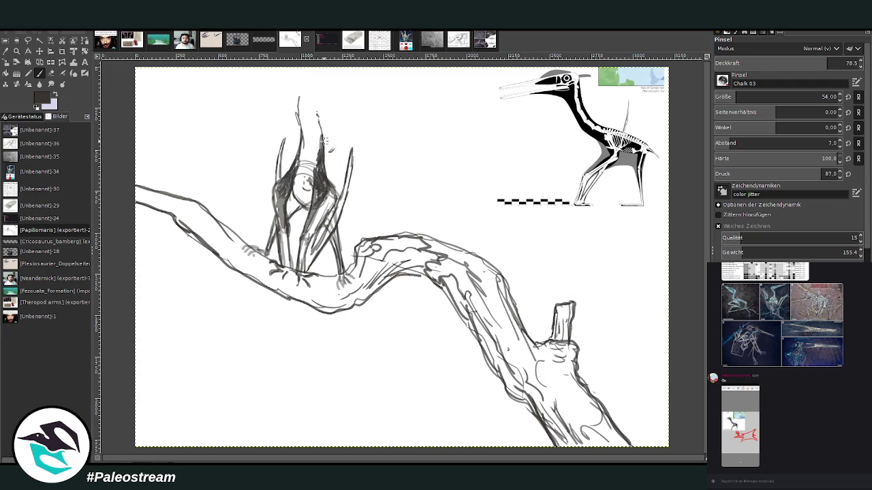
{"action": "left_click_drag", "start_coordinate": [323, 128], "coordinate": [315, 107]}
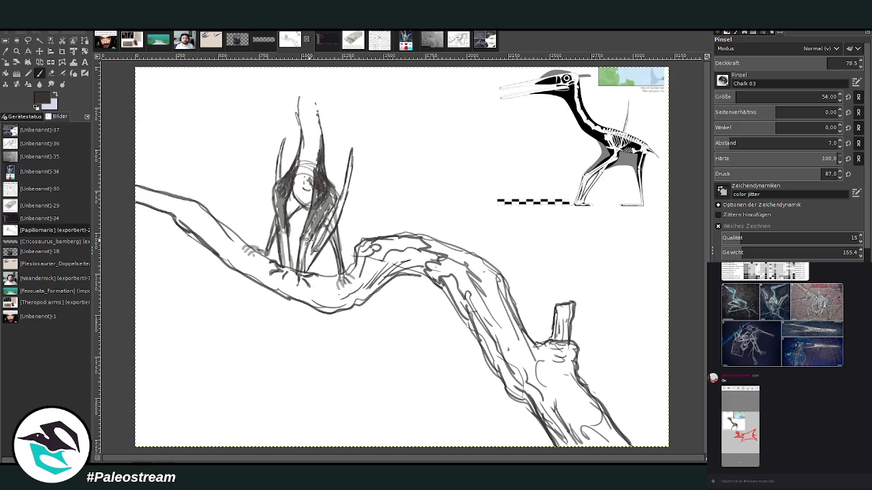
{"action": "left_click_drag", "start_coordinate": [783, 63], "coordinate": [752, 60]}
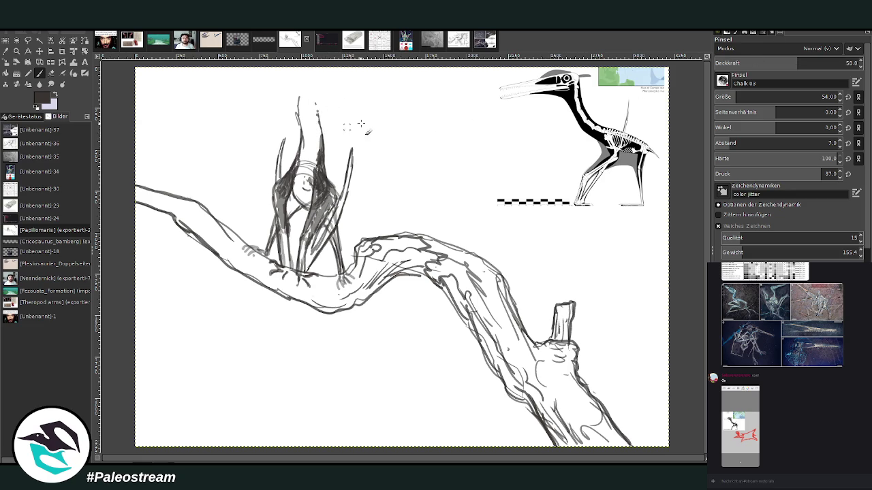
{"action": "mouse_move", "coordinate": [333, 189]}
{"action": "left_mouse_down"}
{"action": "mouse_move", "coordinate": [321, 225]}
{"action": "mouse_move", "coordinate": [354, 191]}
{"action": "mouse_move", "coordinate": [358, 167]}
{"action": "left_mouse_up"}
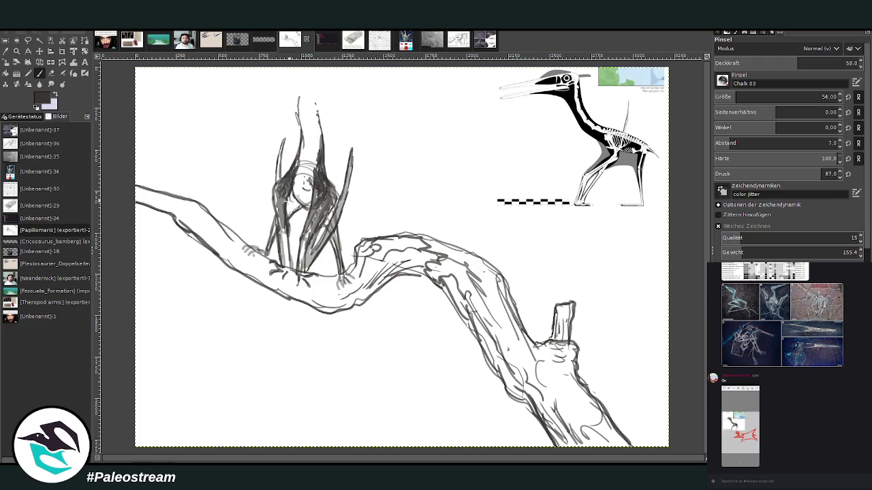
{"action": "left_click_drag", "start_coordinate": [279, 217], "coordinate": [276, 234]}
{"action": "mouse_move", "coordinate": [279, 175]}
{"action": "left_mouse_down"}
{"action": "mouse_move", "coordinate": [284, 139]}
{"action": "mouse_move", "coordinate": [320, 118]}
{"action": "left_mouse_up"}
At opacity 73.5, draw the long beak pointing right and retrace the lower jaw.
{"action": "left_click", "coordinate": [820, 59]}
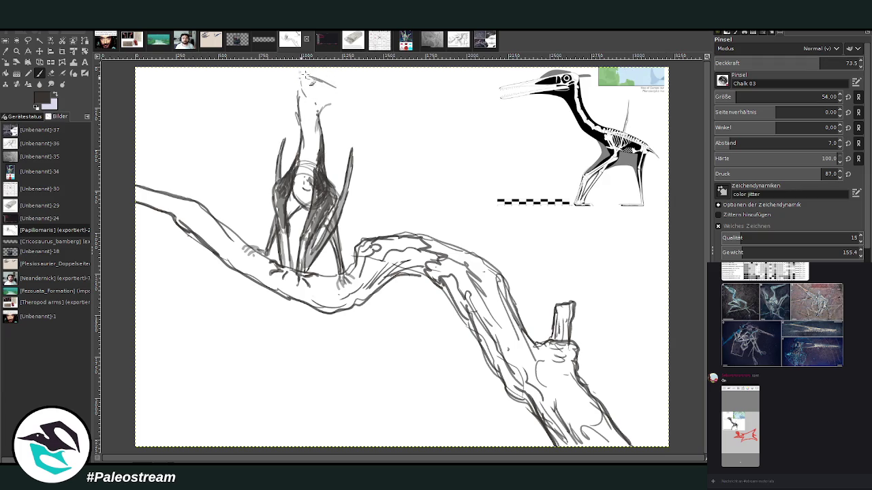
{"action": "left_click_drag", "start_coordinate": [339, 89], "coordinate": [389, 114]}
{"action": "mouse_move", "coordinate": [346, 91]}
{"action": "left_mouse_down"}
{"action": "mouse_move", "coordinate": [399, 120]}
{"action": "mouse_move", "coordinate": [333, 99]}
{"action": "mouse_move", "coordinate": [315, 78]}
{"action": "mouse_move", "coordinate": [378, 112]}
{"action": "left_mouse_up"}
{"action": "mouse_move", "coordinate": [307, 75]}
{"action": "left_mouse_down"}
{"action": "mouse_move", "coordinate": [329, 88]}
{"action": "mouse_move", "coordinate": [328, 121]}
{"action": "mouse_move", "coordinate": [337, 113]}
{"action": "mouse_move", "coordinate": [319, 97]}
{"action": "mouse_move", "coordinate": [379, 143]}
{"action": "mouse_move", "coordinate": [337, 113]}
{"action": "left_mouse_up"}
{"action": "left_click_drag", "start_coordinate": [374, 147], "coordinate": [318, 103]}
{"action": "mouse_move", "coordinate": [349, 130]}
{"action": "left_mouse_down"}
{"action": "mouse_move", "coordinate": [327, 114]}
{"action": "mouse_move", "coordinate": [340, 123]}
{"action": "mouse_move", "coordinate": [315, 131]}
{"action": "left_mouse_up"}
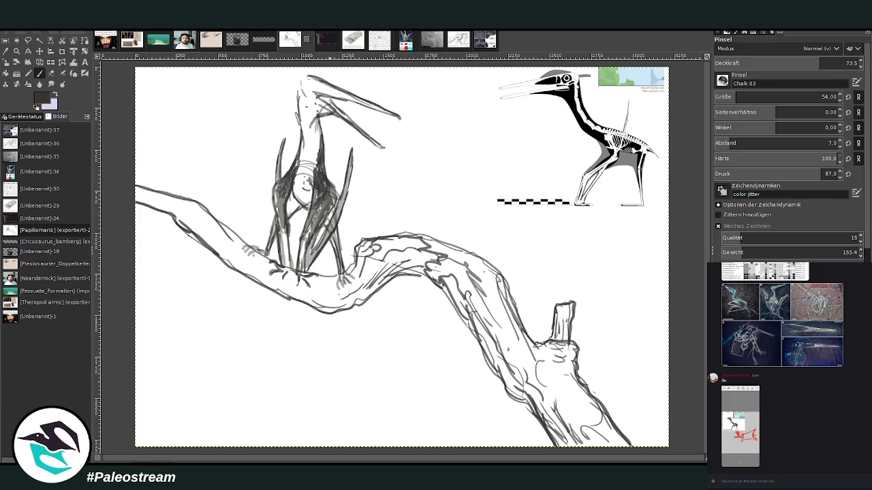
Move the sketch layer down about 36 px with the Move tool, undoing a first attempt.
{"action": "key", "text": "m"}
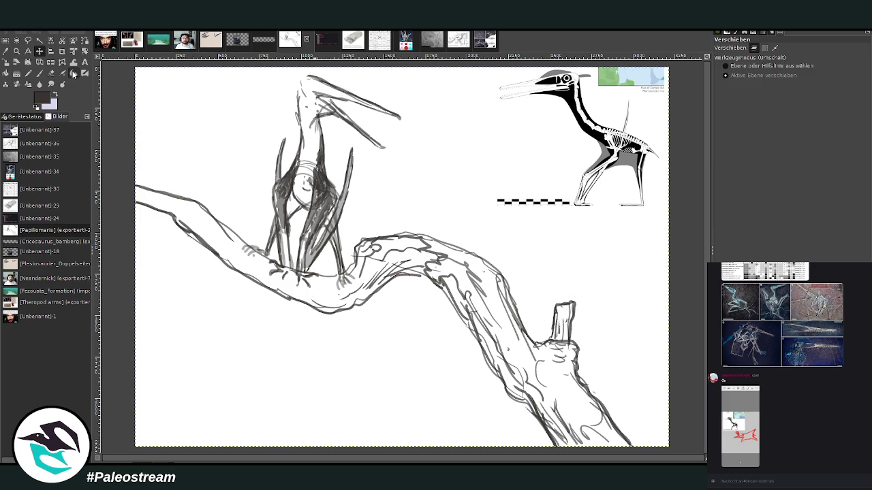
{"action": "left_click_drag", "start_coordinate": [382, 245], "coordinate": [379, 257]}
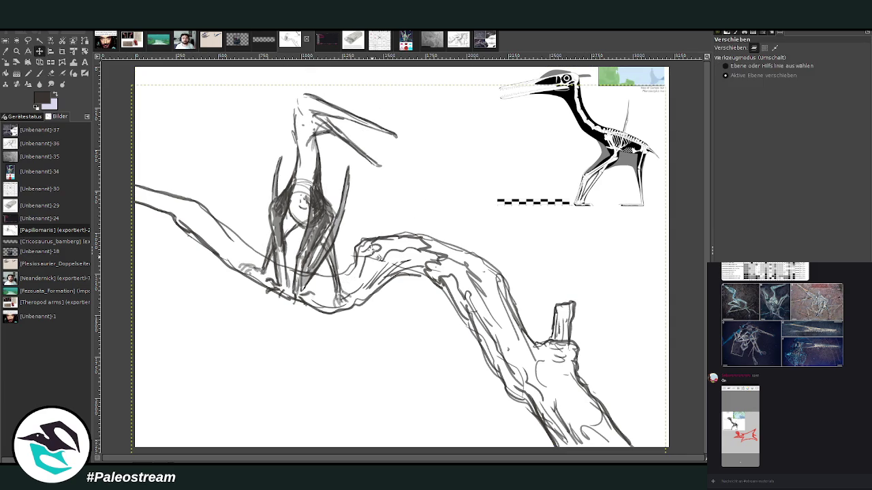
{"action": "key", "text": "ctrl+z"}
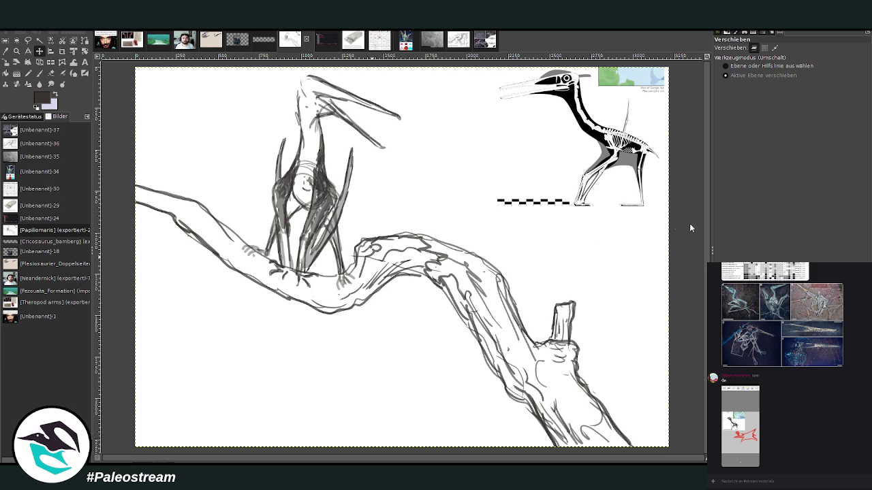
{"action": "key", "text": "z"}
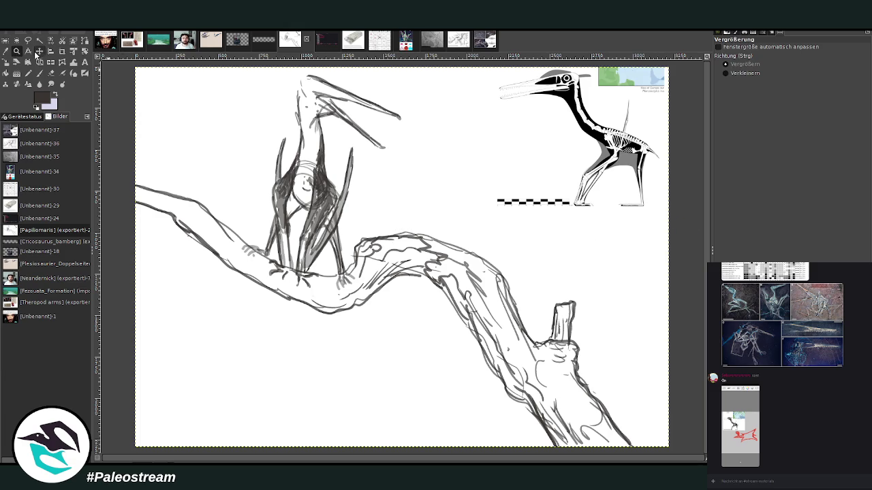
{"action": "key", "text": "m"}
{"action": "left_click_drag", "start_coordinate": [383, 237], "coordinate": [377, 262]}
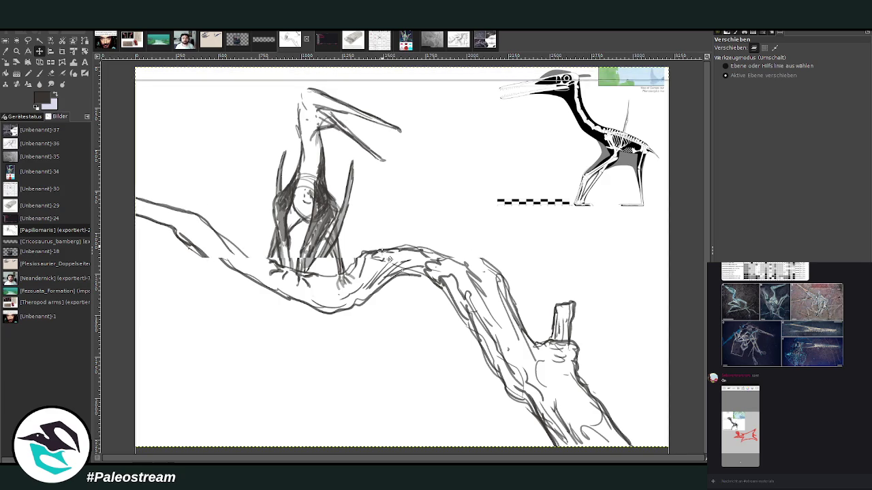
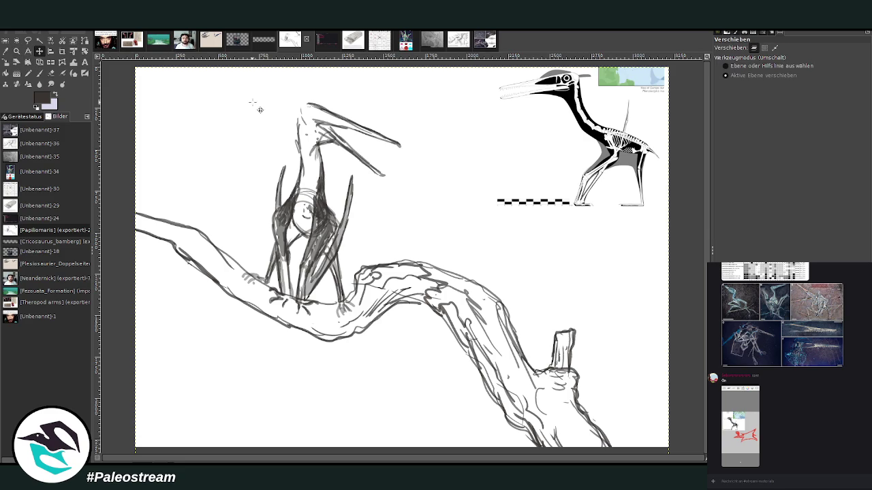
Zoom in on the pterosaur and branch, undoing an accidental sketch-layer move.
{"action": "left_click", "coordinate": [16, 51]}
{"action": "left_click_drag", "start_coordinate": [256, 69], "coordinate": [498, 368]}
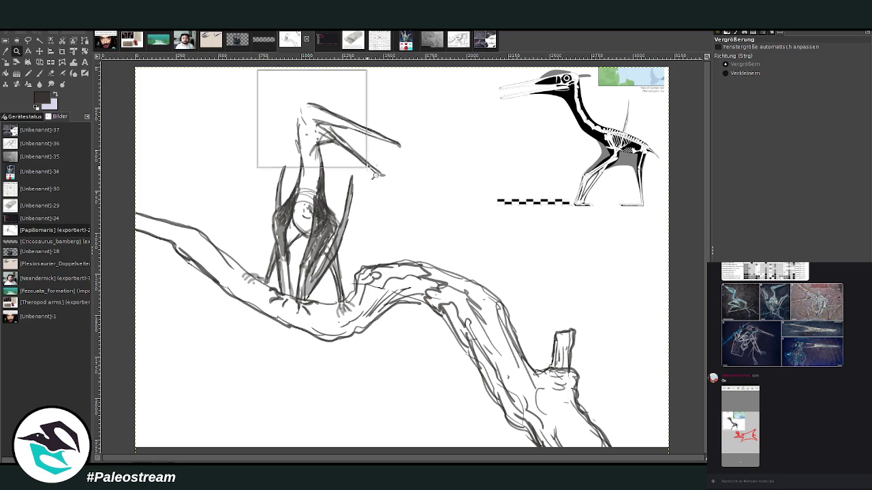
{"action": "left_click", "coordinate": [40, 51]}
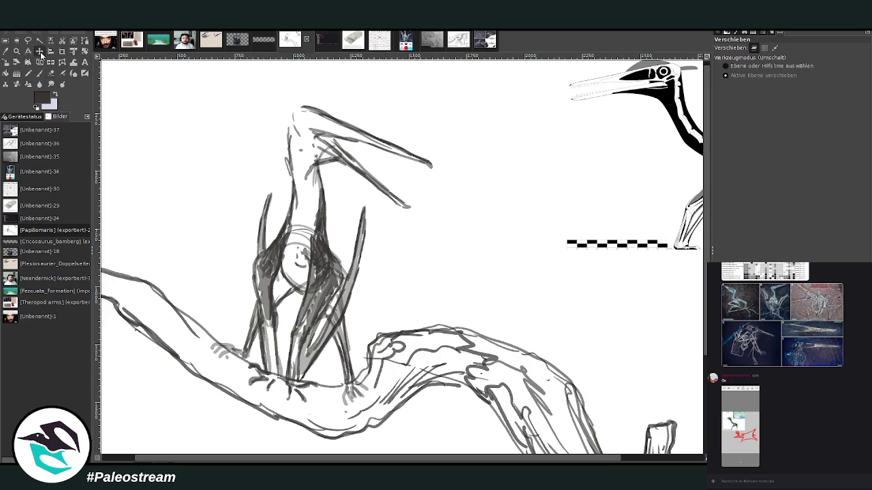
{"action": "left_click_drag", "start_coordinate": [683, 233], "coordinate": [614, 295]}
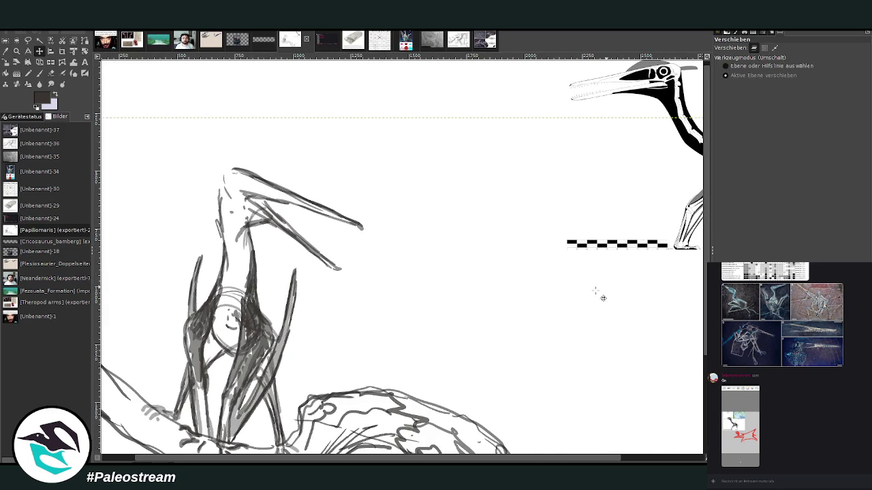
{"action": "key", "text": "ctrl+z"}
In pick-layer mode, move the skeleton reference down-left beside the sketched head.
{"action": "left_click", "coordinate": [726, 66]}
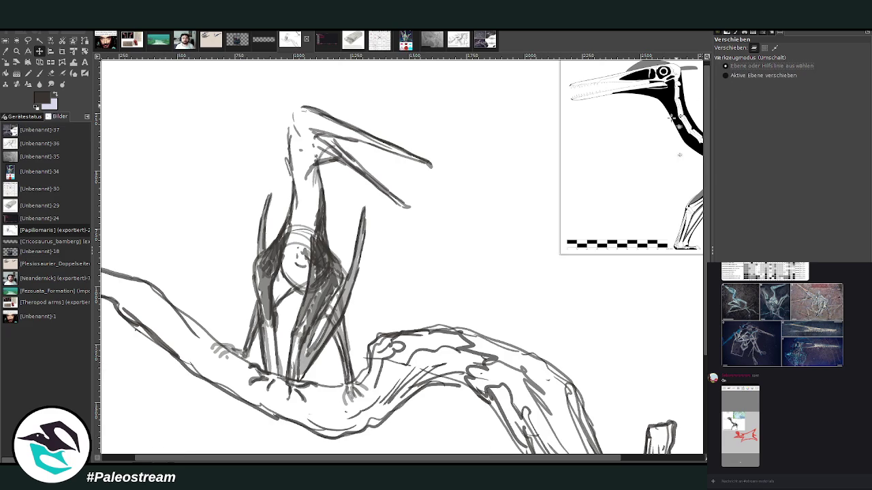
{"action": "left_click_drag", "start_coordinate": [664, 113], "coordinate": [607, 233]}
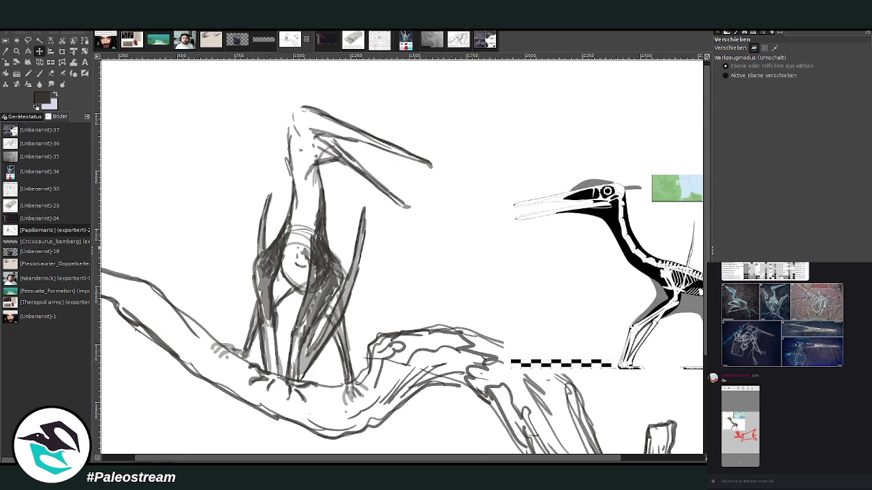
{"action": "left_click", "coordinate": [38, 73]}
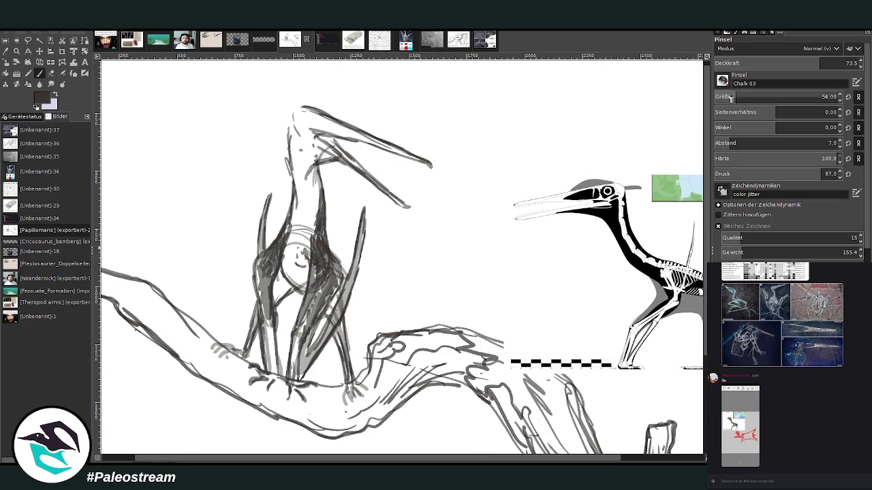
At 80.8 brush opacity, sketch the top of the beak and the crest base.
{"action": "left_click_drag", "start_coordinate": [813, 63], "coordinate": [821, 62]}
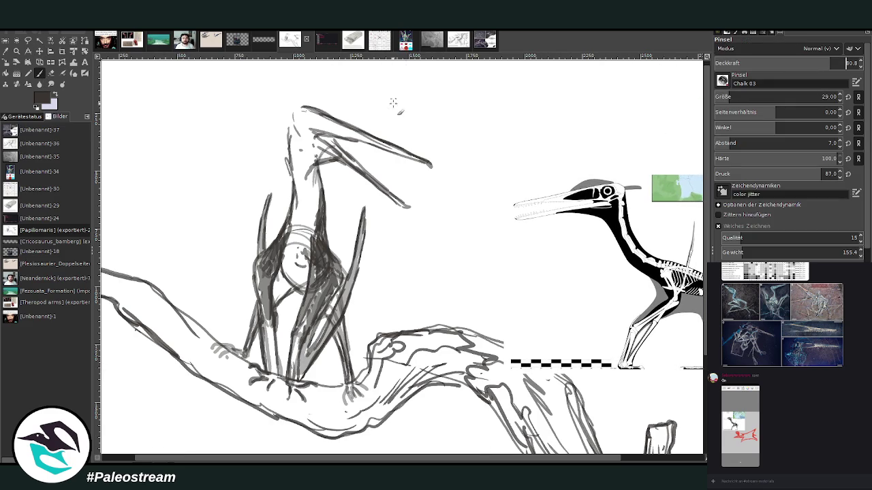
{"action": "mouse_move", "coordinate": [347, 114]}
{"action": "left_mouse_down"}
{"action": "mouse_move", "coordinate": [381, 143]}
{"action": "mouse_move", "coordinate": [294, 109]}
{"action": "mouse_move", "coordinate": [261, 81]}
{"action": "left_mouse_up"}
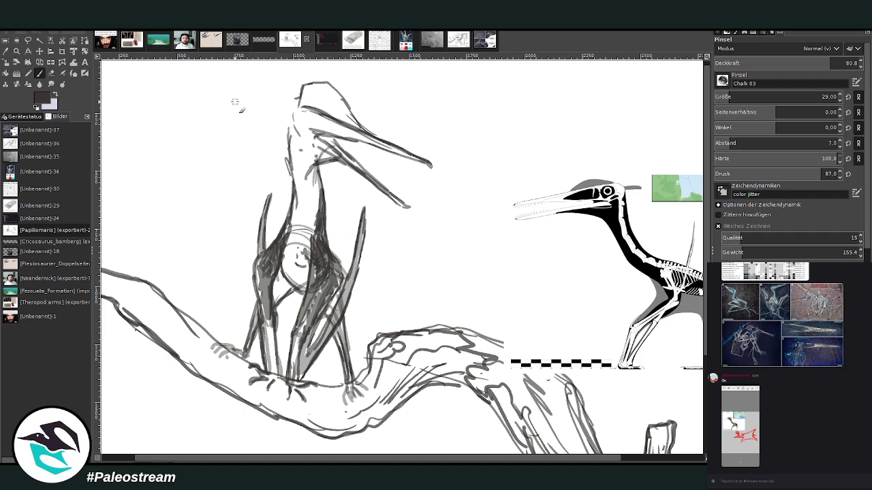
{"action": "mouse_move", "coordinate": [298, 96]}
{"action": "left_mouse_down"}
{"action": "mouse_move", "coordinate": [257, 99]}
{"action": "mouse_move", "coordinate": [293, 108]}
{"action": "mouse_move", "coordinate": [303, 86]}
{"action": "mouse_move", "coordinate": [317, 111]}
{"action": "mouse_move", "coordinate": [308, 110]}
{"action": "mouse_move", "coordinate": [311, 120]}
{"action": "mouse_move", "coordinate": [328, 128]}
{"action": "left_mouse_up"}
{"action": "key", "text": "ctrl+z"}
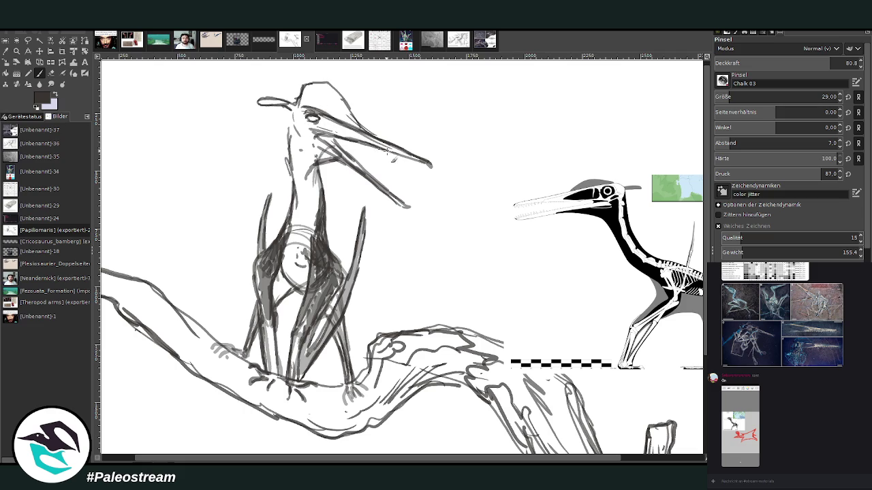
Redraw and darken the upper and lower beak edges toward the tip.
{"action": "left_click_drag", "start_coordinate": [429, 164], "coordinate": [294, 109]}
{"action": "left_click_drag", "start_coordinate": [391, 198], "coordinate": [333, 141]}
{"action": "left_click_drag", "start_coordinate": [361, 169], "coordinate": [325, 129]}
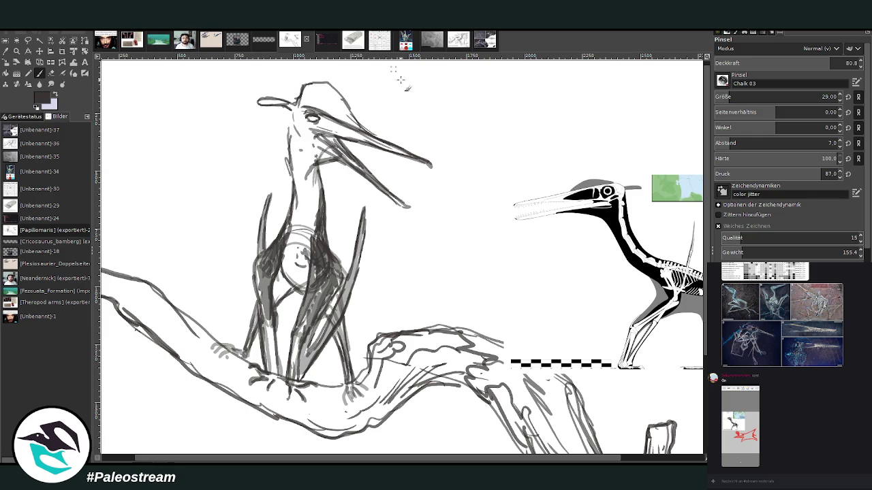
{"action": "left_click_drag", "start_coordinate": [348, 161], "coordinate": [404, 205]}
{"action": "left_click_drag", "start_coordinate": [421, 160], "coordinate": [354, 121]}
Hatch the crest, darken around the eye, and shade the neck with a size-57 brush.
{"action": "mouse_move", "coordinate": [305, 101]}
{"action": "left_mouse_down"}
{"action": "mouse_move", "coordinate": [308, 87]}
{"action": "mouse_move", "coordinate": [340, 118]}
{"action": "mouse_move", "coordinate": [298, 123]}
{"action": "mouse_move", "coordinate": [310, 169]}
{"action": "mouse_move", "coordinate": [318, 176]}
{"action": "mouse_move", "coordinate": [338, 161]}
{"action": "mouse_move", "coordinate": [351, 168]}
{"action": "mouse_move", "coordinate": [321, 160]}
{"action": "mouse_move", "coordinate": [352, 172]}
{"action": "mouse_move", "coordinate": [313, 139]}
{"action": "mouse_move", "coordinate": [304, 212]}
{"action": "left_mouse_up"}
{"action": "key", "text": "bracketright"}
{"action": "key", "text": "bracketright"}
{"action": "key", "text": "bracketright"}
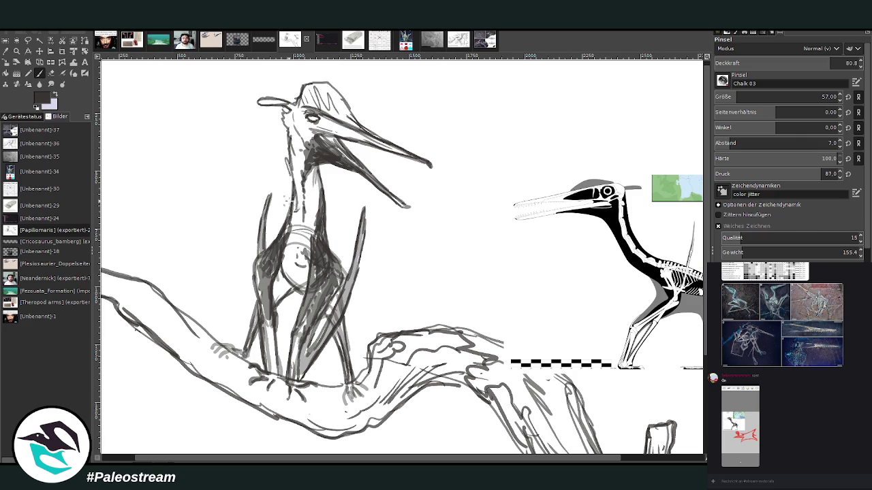
{"action": "left_click", "coordinate": [51, 73]}
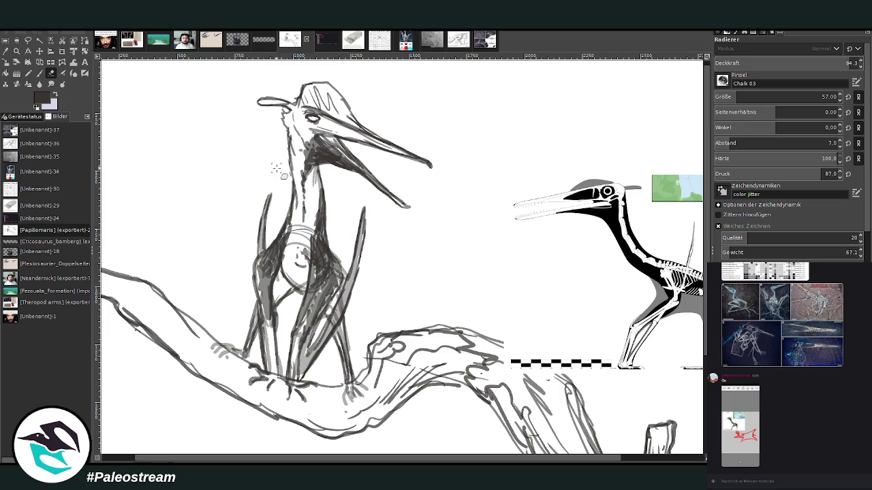
Zoom in on the pterosaur and branch and hide the skeleton reference layer.
{"action": "key", "text": "minus"}
{"action": "key", "text": "minus"}
{"action": "key", "text": "minus"}
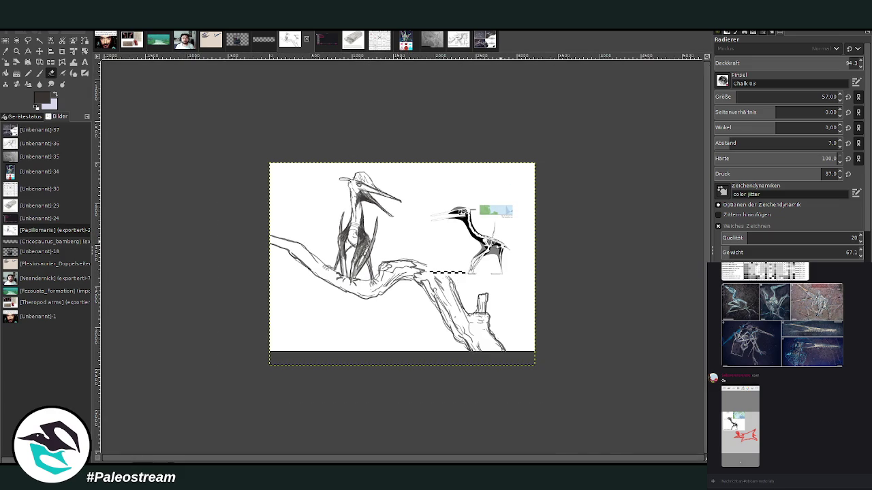
{"action": "left_click", "coordinate": [16, 51]}
{"action": "left_click_drag", "start_coordinate": [260, 139], "coordinate": [488, 316]}
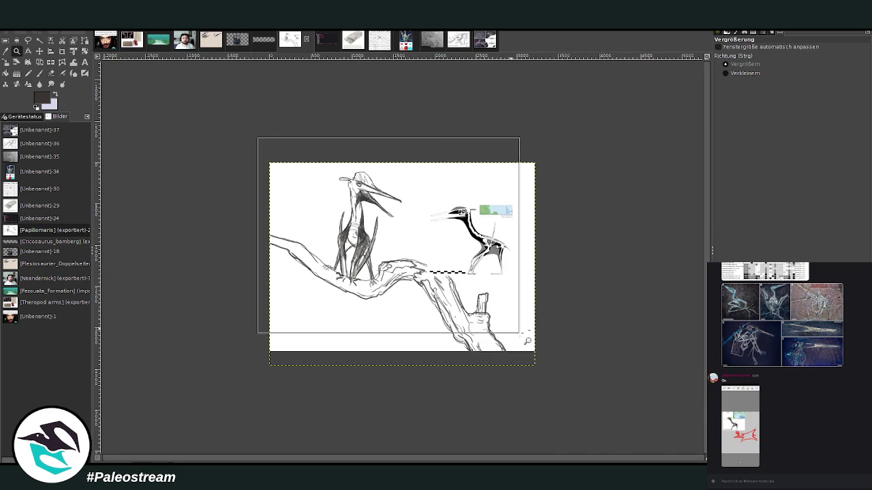
{"action": "key", "text": "ctrl+z"}
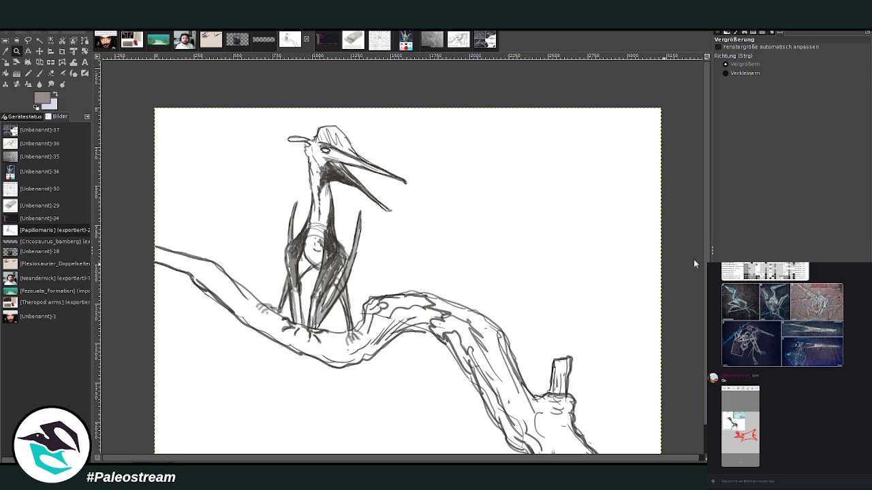
{"action": "key", "text": "p"}
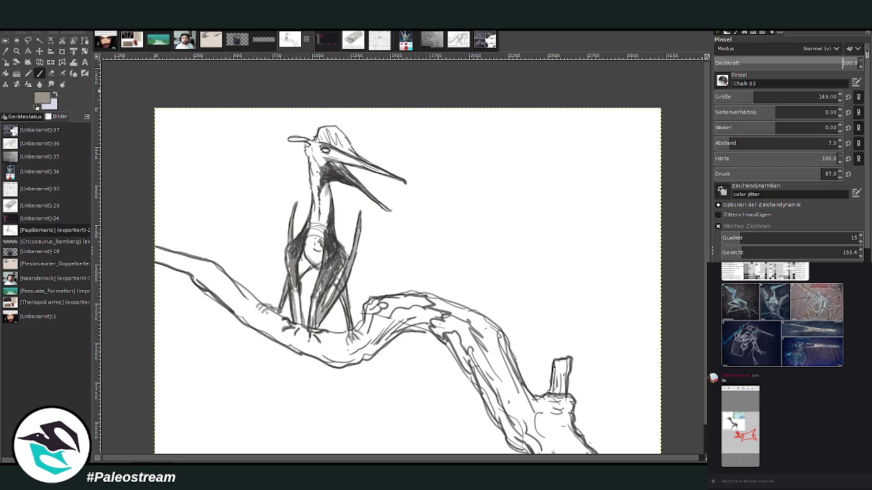
Paint chalk over the branch with a size-338 brush, then at 77.3 opacity.
{"action": "left_click", "coordinate": [817, 96]}
{"action": "mouse_move", "coordinate": [511, 416]}
{"action": "left_mouse_down"}
{"action": "mouse_move", "coordinate": [536, 441]}
{"action": "mouse_move", "coordinate": [483, 362]}
{"action": "mouse_move", "coordinate": [442, 334]}
{"action": "mouse_move", "coordinate": [340, 361]}
{"action": "mouse_move", "coordinate": [244, 317]}
{"action": "mouse_move", "coordinate": [158, 253]}
{"action": "left_mouse_up"}
{"action": "left_click_drag", "start_coordinate": [467, 330], "coordinate": [493, 388]}
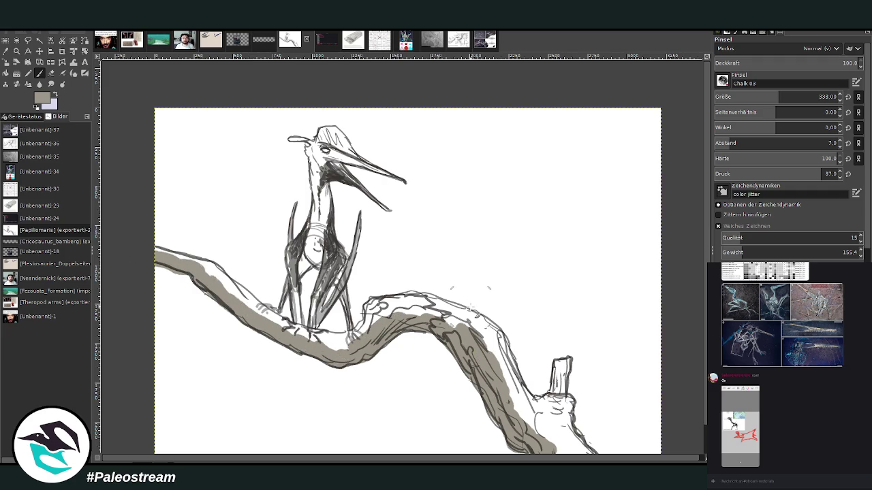
{"action": "left_click", "coordinate": [826, 63]}
{"action": "mouse_move", "coordinate": [525, 427]}
{"action": "left_mouse_down"}
{"action": "mouse_move", "coordinate": [507, 382]}
{"action": "mouse_move", "coordinate": [548, 439]}
{"action": "mouse_move", "coordinate": [585, 457]}
{"action": "mouse_move", "coordinate": [538, 405]}
{"action": "mouse_move", "coordinate": [568, 415]}
{"action": "mouse_move", "coordinate": [555, 385]}
{"action": "mouse_move", "coordinate": [560, 395]}
{"action": "mouse_move", "coordinate": [480, 325]}
{"action": "mouse_move", "coordinate": [486, 332]}
{"action": "mouse_move", "coordinate": [443, 312]}
{"action": "mouse_move", "coordinate": [388, 303]}
{"action": "mouse_move", "coordinate": [367, 317]}
{"action": "mouse_move", "coordinate": [404, 305]}
{"action": "mouse_move", "coordinate": [470, 327]}
{"action": "mouse_move", "coordinate": [572, 447]}
{"action": "left_mouse_up"}
At size 175, paint cream along the branch bend and shade its underside darker beige.
{"action": "left_click", "coordinate": [758, 97]}
{"action": "mouse_move", "coordinate": [509, 361]}
{"action": "left_mouse_down"}
{"action": "mouse_move", "coordinate": [463, 313]}
{"action": "mouse_move", "coordinate": [319, 338]}
{"action": "mouse_move", "coordinate": [286, 326]}
{"action": "mouse_move", "coordinate": [209, 264]}
{"action": "mouse_move", "coordinate": [142, 246]}
{"action": "mouse_move", "coordinate": [225, 283]}
{"action": "mouse_move", "coordinate": [147, 248]}
{"action": "mouse_move", "coordinate": [235, 298]}
{"action": "mouse_move", "coordinate": [361, 344]}
{"action": "mouse_move", "coordinate": [376, 307]}
{"action": "left_mouse_up"}
{"action": "left_click", "coordinate": [474, 357], "text": "ctrl"}
{"action": "mouse_move", "coordinate": [414, 318]}
{"action": "left_mouse_down"}
{"action": "mouse_move", "coordinate": [343, 359]}
{"action": "mouse_move", "coordinate": [318, 353]}
{"action": "mouse_move", "coordinate": [216, 286]}
{"action": "mouse_move", "coordinate": [131, 250]}
{"action": "left_mouse_up"}
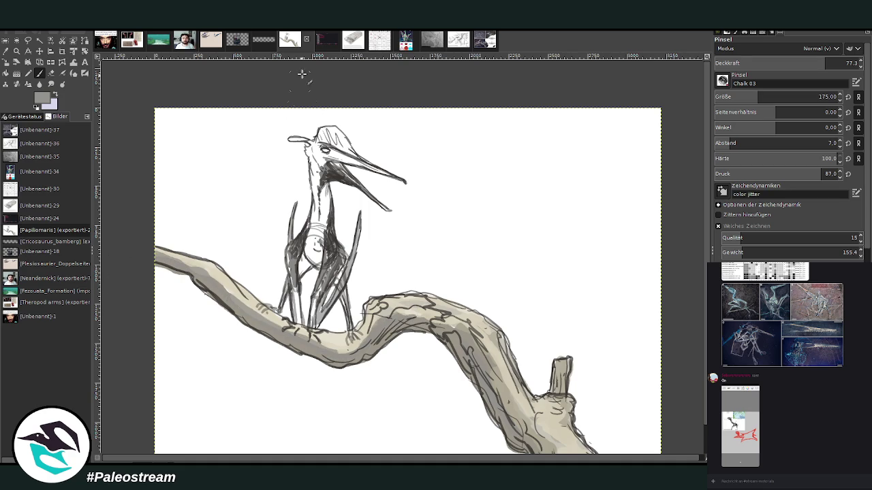
{"action": "left_click", "coordinate": [17, 51]}
{"action": "left_click_drag", "start_coordinate": [269, 95], "coordinate": [453, 371]}
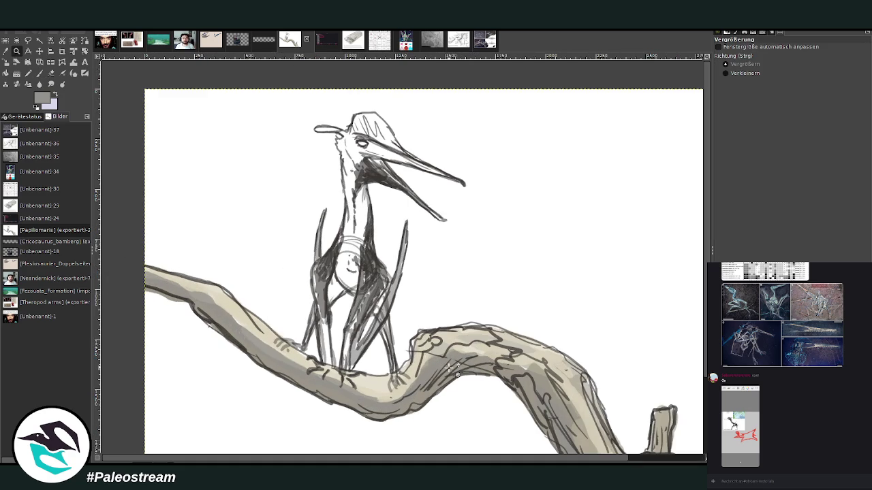
Hatch black chalk over the body, chest and wing at 90.9 opacity, size 113.
{"action": "key", "text": "d"}
{"action": "key", "text": "p"}
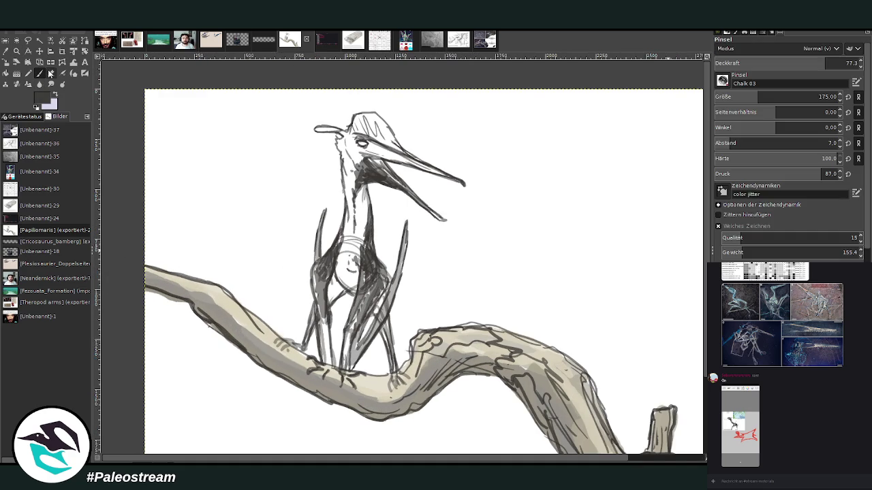
{"action": "mouse_move", "coordinate": [361, 300]}
{"action": "left_mouse_down"}
{"action": "mouse_move", "coordinate": [351, 332]}
{"action": "mouse_move", "coordinate": [362, 298]}
{"action": "mouse_move", "coordinate": [378, 309]}
{"action": "mouse_move", "coordinate": [374, 263]}
{"action": "mouse_move", "coordinate": [366, 303]}
{"action": "mouse_move", "coordinate": [376, 259]}
{"action": "mouse_move", "coordinate": [362, 313]}
{"action": "left_mouse_up"}
{"action": "left_click", "coordinate": [846, 62]}
{"action": "left_click", "coordinate": [748, 98]}
{"action": "mouse_move", "coordinate": [367, 265]}
{"action": "left_mouse_down"}
{"action": "mouse_move", "coordinate": [351, 330]}
{"action": "mouse_move", "coordinate": [379, 280]}
{"action": "left_mouse_up"}
At 62.1 opacity, extend the chest shading, darken the left leg, and restore the skeleton reference.
{"action": "left_click", "coordinate": [802, 63]}
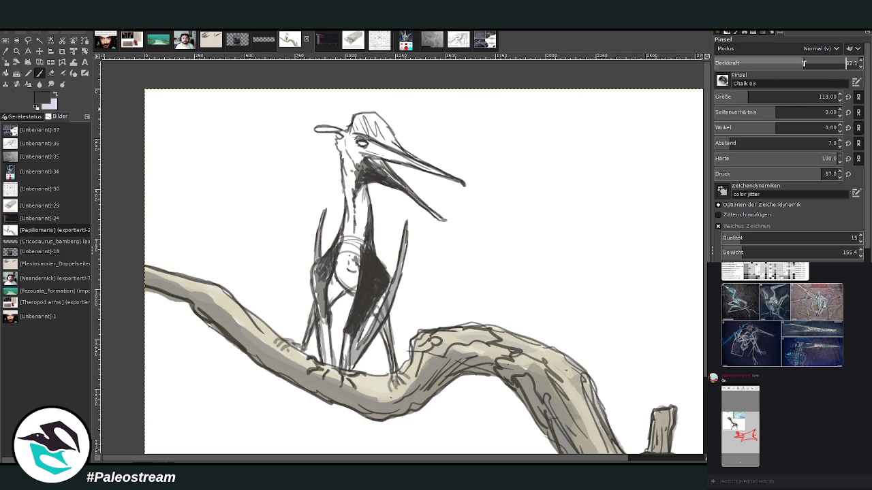
{"action": "mouse_move", "coordinate": [366, 263]}
{"action": "left_mouse_down"}
{"action": "mouse_move", "coordinate": [365, 239]}
{"action": "mouse_move", "coordinate": [371, 257]}
{"action": "left_mouse_up"}
{"action": "left_click_drag", "start_coordinate": [322, 272], "coordinate": [321, 318]}
{"action": "scroll", "coordinate": [322, 286], "scroll_direction": "right", "scroll_amount": 3}
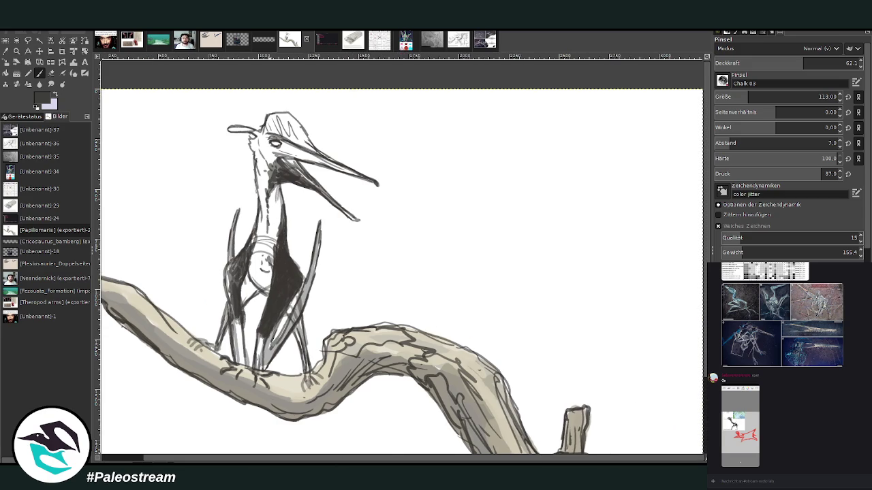
{"action": "key", "text": "ctrl+v"}
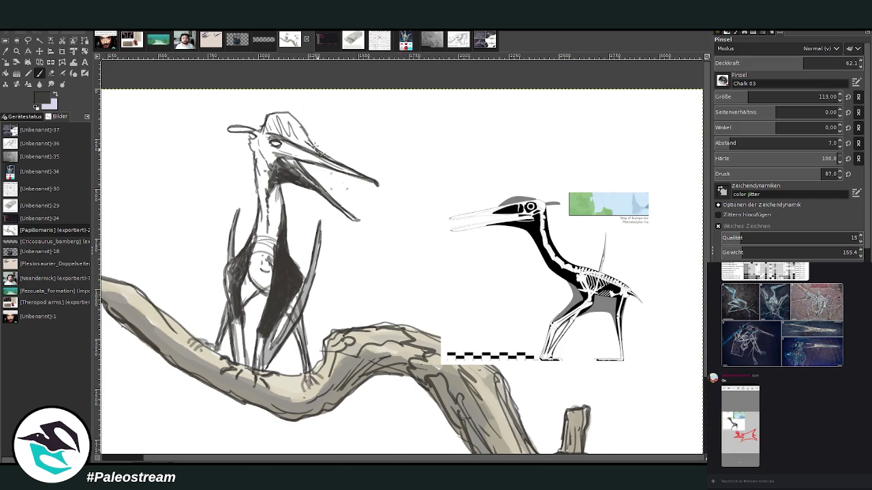
Move the skeleton reference up-left and shade the left wing and body darkly.
{"action": "key", "text": "m"}
{"action": "left_click_drag", "start_coordinate": [482, 238], "coordinate": [467, 151]}
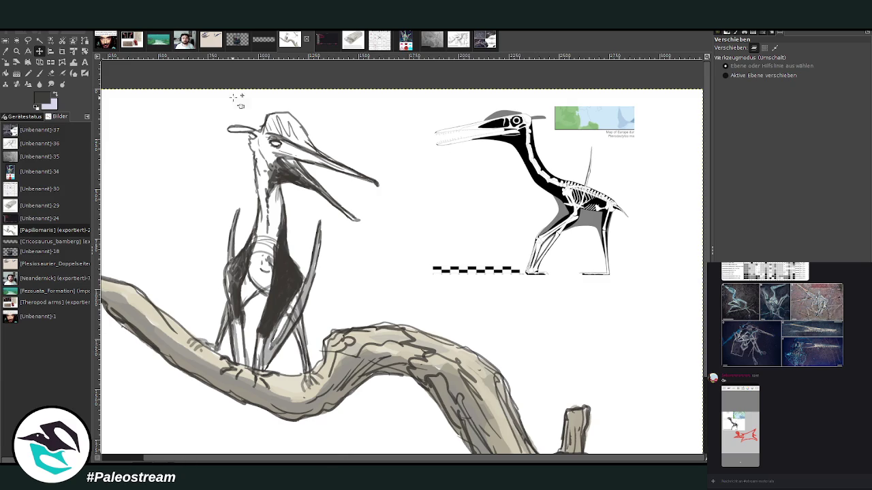
{"action": "key", "text": "p"}
{"action": "mouse_move", "coordinate": [251, 238]}
{"action": "left_mouse_down"}
{"action": "mouse_move", "coordinate": [232, 273]}
{"action": "mouse_move", "coordinate": [235, 301]}
{"action": "left_mouse_up"}
{"action": "mouse_move", "coordinate": [235, 255]}
{"action": "left_mouse_down"}
{"action": "mouse_move", "coordinate": [244, 281]}
{"action": "mouse_move", "coordinate": [239, 274]}
{"action": "left_mouse_up"}
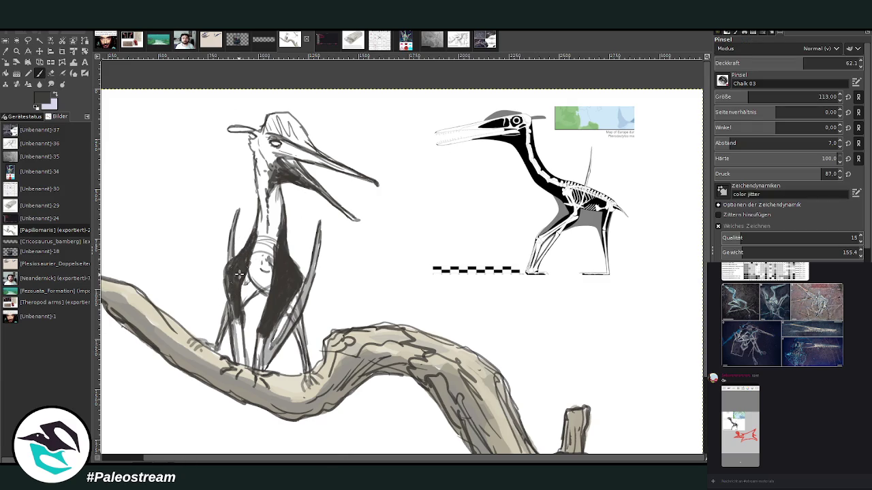
Paint light, grey-beige and near-white tones over the belly, chest, neck and head.
{"action": "left_click", "coordinate": [679, 230], "text": "ctrl"}
{"action": "mouse_move", "coordinate": [255, 245]}
{"action": "left_mouse_down"}
{"action": "mouse_move", "coordinate": [267, 286]}
{"action": "mouse_move", "coordinate": [258, 282]}
{"action": "left_mouse_up"}
{"action": "left_click", "coordinate": [677, 239], "text": "ctrl"}
{"action": "mouse_move", "coordinate": [263, 272]}
{"action": "left_mouse_down"}
{"action": "mouse_move", "coordinate": [254, 245]}
{"action": "mouse_move", "coordinate": [251, 279]}
{"action": "mouse_move", "coordinate": [261, 251]}
{"action": "mouse_move", "coordinate": [267, 289]}
{"action": "mouse_move", "coordinate": [249, 300]}
{"action": "mouse_move", "coordinate": [267, 290]}
{"action": "mouse_move", "coordinate": [259, 258]}
{"action": "left_mouse_up"}
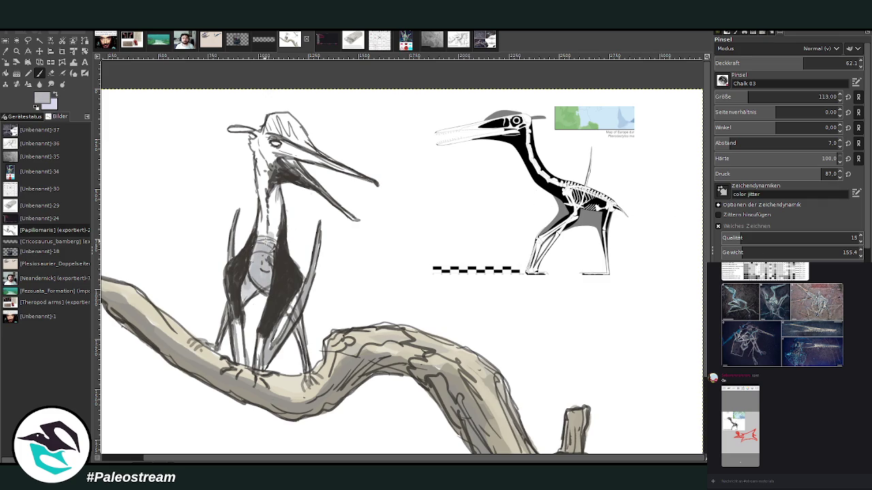
{"action": "left_click", "coordinate": [674, 229], "text": "ctrl"}
{"action": "mouse_move", "coordinate": [273, 226]}
{"action": "left_mouse_down"}
{"action": "mouse_move", "coordinate": [263, 256]}
{"action": "mouse_move", "coordinate": [279, 204]}
{"action": "mouse_move", "coordinate": [269, 183]}
{"action": "mouse_move", "coordinate": [268, 225]}
{"action": "left_mouse_up"}
{"action": "mouse_move", "coordinate": [267, 175]}
{"action": "left_mouse_down"}
{"action": "mouse_move", "coordinate": [266, 149]}
{"action": "mouse_move", "coordinate": [332, 166]}
{"action": "left_mouse_up"}
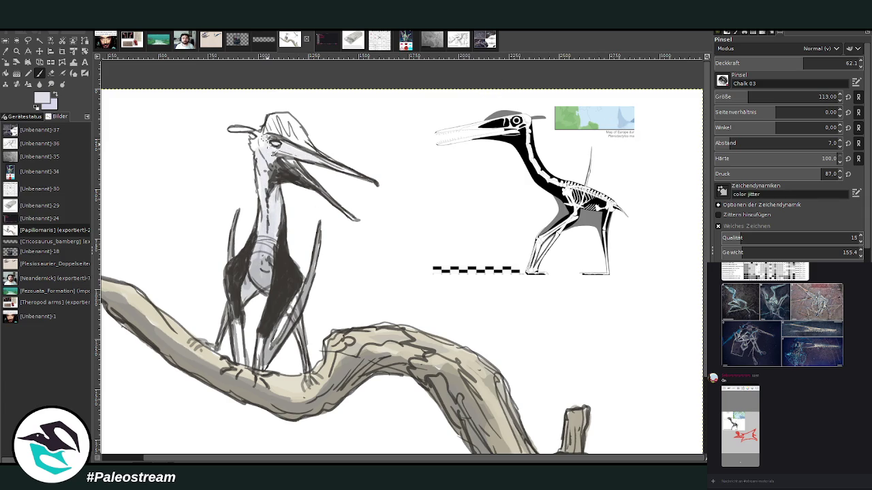
{"action": "mouse_move", "coordinate": [257, 276]}
{"action": "left_mouse_down"}
{"action": "mouse_move", "coordinate": [266, 286]}
{"action": "mouse_move", "coordinate": [289, 263]}
{"action": "left_mouse_up"}
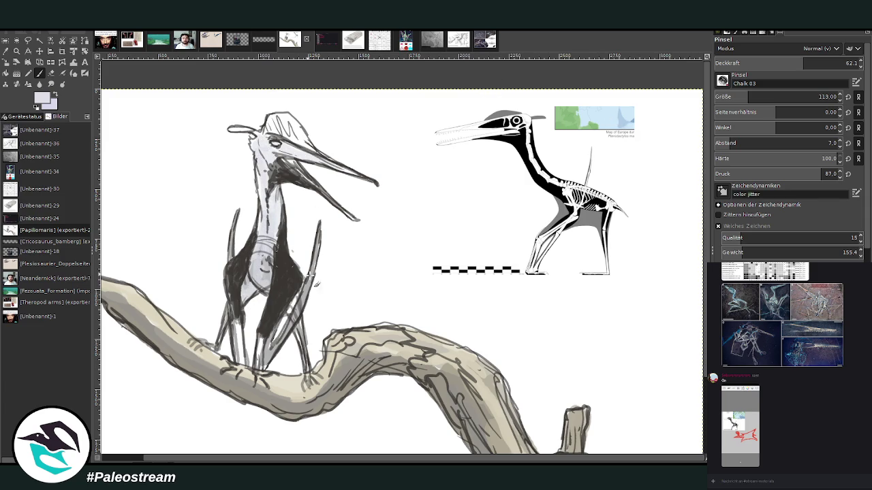
Shade the legs dark grey, and undo a trial blue-purple coat on the crest.
{"action": "left_click_drag", "start_coordinate": [272, 344], "coordinate": [267, 364]}
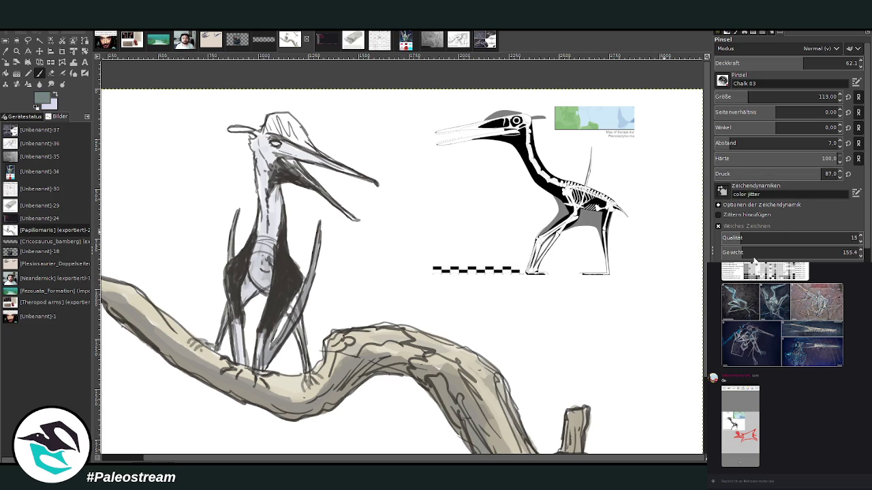
{"action": "mouse_move", "coordinate": [269, 122]}
{"action": "left_mouse_down"}
{"action": "mouse_move", "coordinate": [300, 144]}
{"action": "mouse_move", "coordinate": [283, 140]}
{"action": "left_mouse_up"}
{"action": "key", "text": "ctrl+z"}
{"action": "left_click", "coordinate": [835, 63]}
Paint a brown hat over the pterosaur's head and around its eye.
{"action": "left_click", "coordinate": [822, 97]}
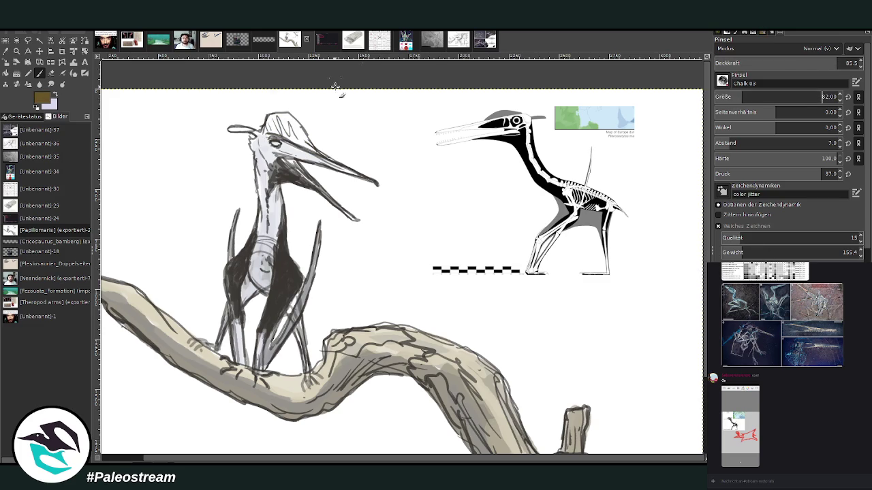
{"action": "mouse_move", "coordinate": [278, 140]}
{"action": "left_mouse_down"}
{"action": "mouse_move", "coordinate": [300, 158]}
{"action": "mouse_move", "coordinate": [272, 124]}
{"action": "left_mouse_up"}
{"action": "left_click_drag", "start_coordinate": [742, 96], "coordinate": [756, 97]}
{"action": "left_click_drag", "start_coordinate": [825, 63], "coordinate": [831, 63]}
{"action": "mouse_move", "coordinate": [281, 146]}
{"action": "left_mouse_down"}
{"action": "mouse_move", "coordinate": [305, 160]}
{"action": "mouse_move", "coordinate": [269, 116]}
{"action": "mouse_move", "coordinate": [272, 131]}
{"action": "mouse_move", "coordinate": [292, 134]}
{"action": "mouse_move", "coordinate": [236, 128]}
{"action": "mouse_move", "coordinate": [264, 136]}
{"action": "left_mouse_up"}
Add beige highlights to the hat and shade the throat and neck in darker grey-brown.
{"action": "left_click", "coordinate": [676, 229], "text": "ctrl"}
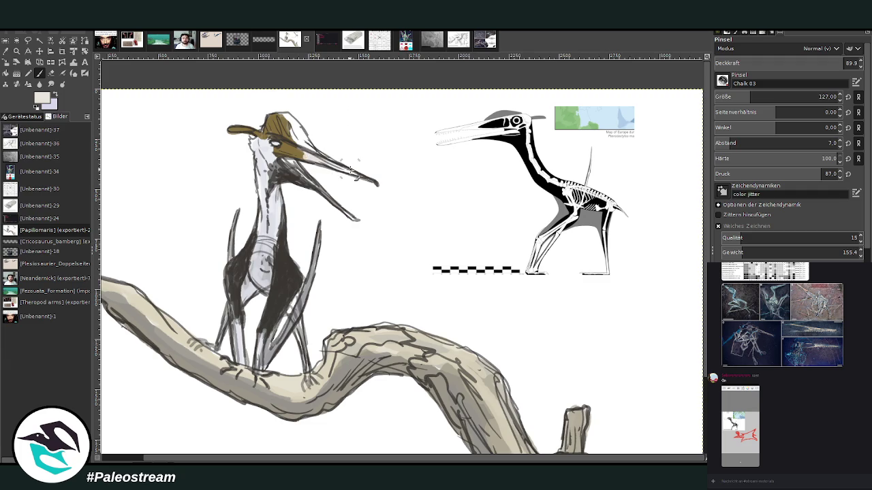
{"action": "left_click_drag", "start_coordinate": [305, 148], "coordinate": [292, 124]}
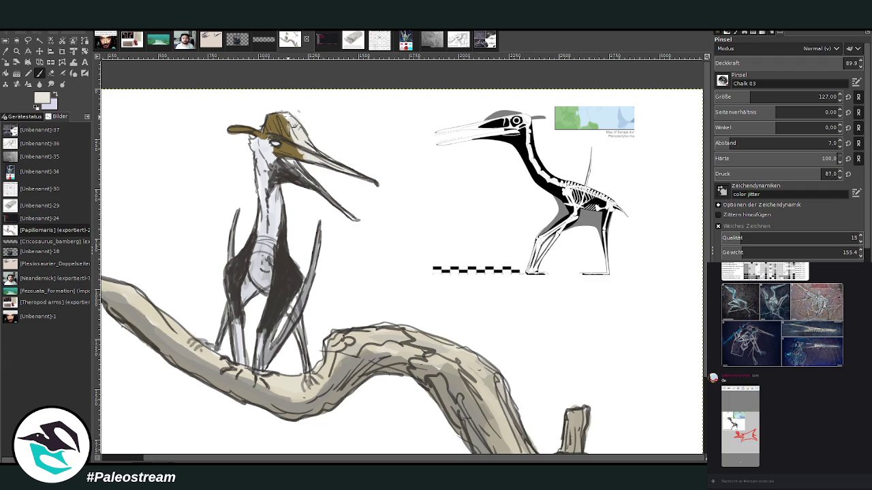
{"action": "left_click", "coordinate": [683, 252], "text": "ctrl"}
{"action": "left_click", "coordinate": [682, 242], "text": "ctrl"}
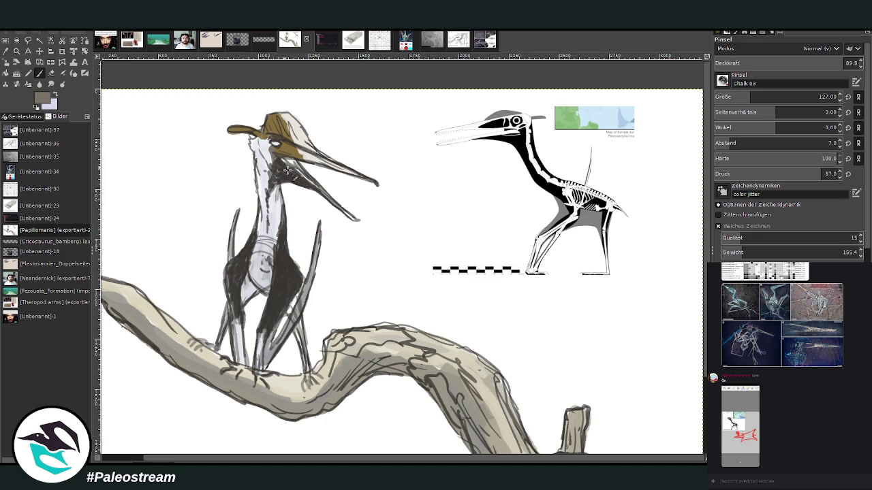
{"action": "left_click_drag", "start_coordinate": [279, 167], "coordinate": [271, 144]}
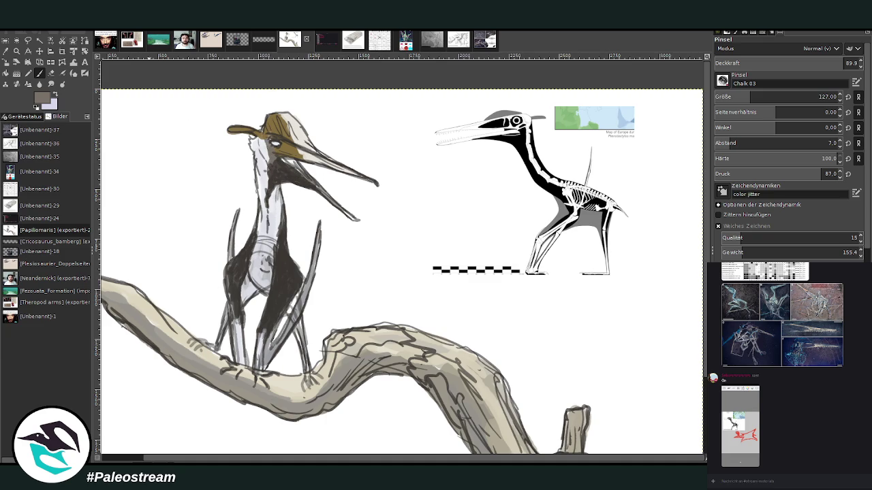
Sample a light grey from the drawing and swap to the darker grey for chalk painting.
{"action": "key", "text": "o"}
{"action": "left_click", "coordinate": [269, 346]}
{"action": "key", "text": "x"}
{"action": "left_click", "coordinate": [39, 73]}
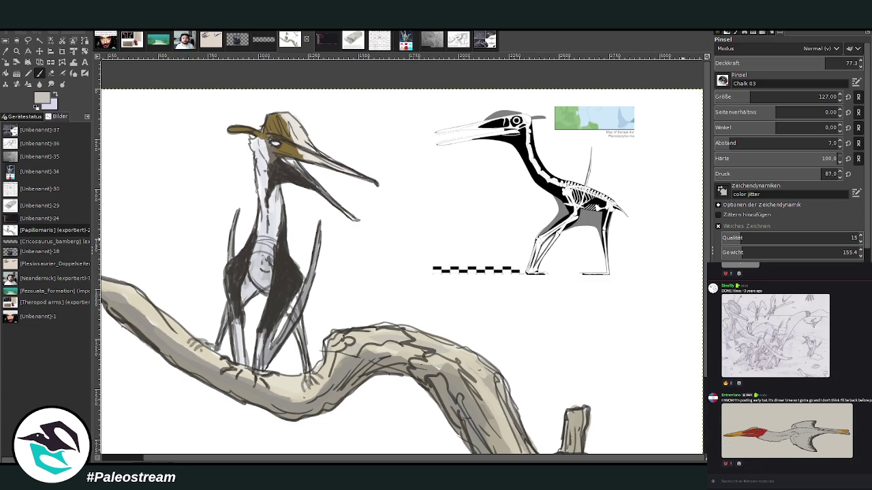
Brighten both legs with light grey, using a brush reduced to size 48.
{"action": "left_click_drag", "start_coordinate": [258, 346], "coordinate": [257, 368]}
{"action": "mouse_move", "coordinate": [264, 331]}
{"action": "left_mouse_down"}
{"action": "mouse_move", "coordinate": [257, 371]}
{"action": "mouse_move", "coordinate": [255, 351]}
{"action": "mouse_move", "coordinate": [235, 360]}
{"action": "left_mouse_up"}
{"action": "key", "text": "bracketleft"}
{"action": "left_click_drag", "start_coordinate": [242, 321], "coordinate": [240, 339]}
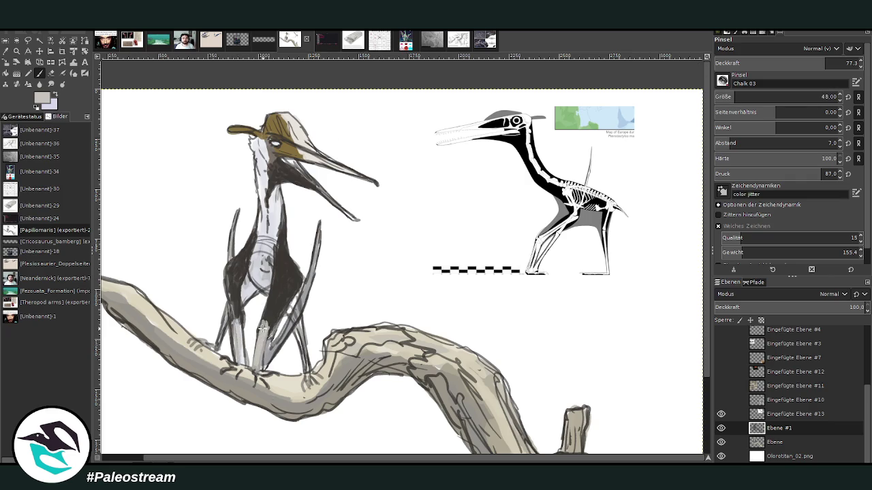
{"action": "left_click_drag", "start_coordinate": [238, 318], "coordinate": [249, 366]}
{"action": "mouse_move", "coordinate": [293, 321]}
{"action": "left_mouse_down"}
{"action": "mouse_move", "coordinate": [271, 357]}
{"action": "mouse_move", "coordinate": [297, 320]}
{"action": "mouse_move", "coordinate": [280, 339]}
{"action": "left_mouse_up"}
Shade the right leg, right wing finger, left leg and left wing edge in darker grey.
{"action": "left_click", "coordinate": [609, 175], "text": "ctrl"}
{"action": "left_click_drag", "start_coordinate": [303, 292], "coordinate": [316, 265]}
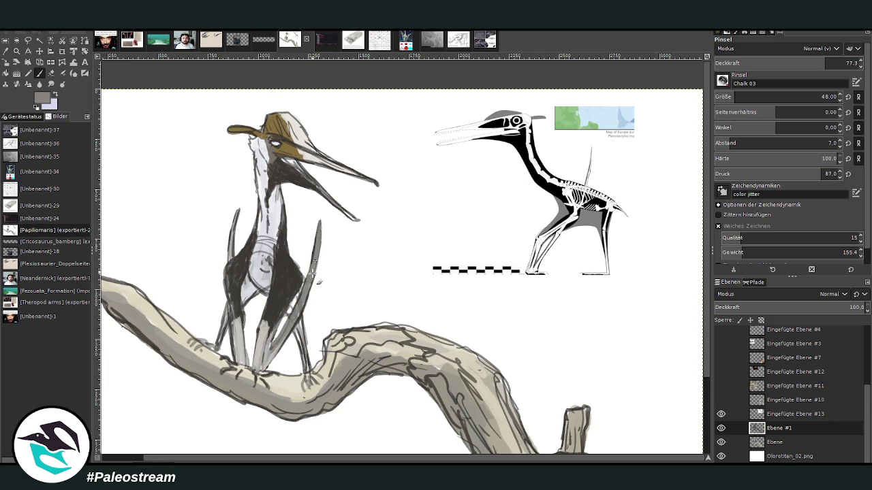
{"action": "left_click_drag", "start_coordinate": [229, 306], "coordinate": [227, 317]}
{"action": "left_click_drag", "start_coordinate": [230, 253], "coordinate": [232, 225]}
Paint light cream over the chest, head and beak, covering the dark marks near the tip.
{"action": "key", "text": "x"}
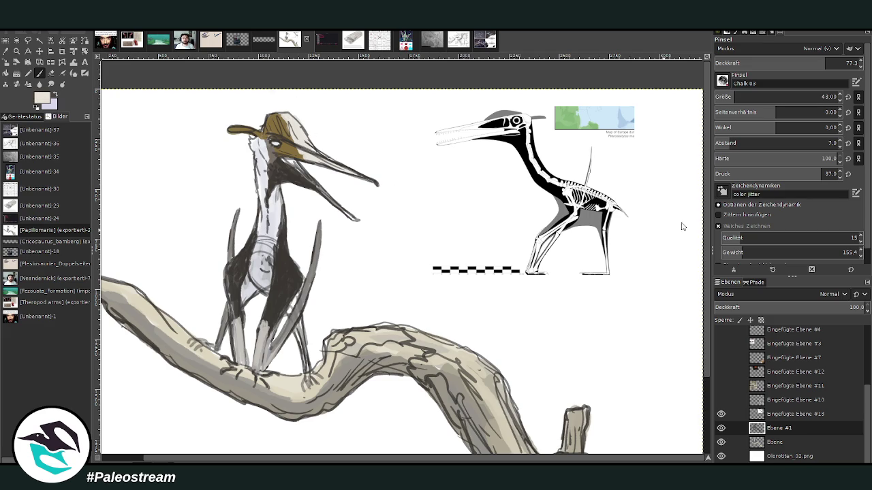
{"action": "mouse_move", "coordinate": [267, 260]}
{"action": "left_mouse_down"}
{"action": "mouse_move", "coordinate": [268, 229]}
{"action": "mouse_move", "coordinate": [276, 258]}
{"action": "mouse_move", "coordinate": [260, 211]}
{"action": "mouse_move", "coordinate": [277, 230]}
{"action": "mouse_move", "coordinate": [267, 155]}
{"action": "mouse_move", "coordinate": [253, 143]}
{"action": "mouse_move", "coordinate": [256, 165]}
{"action": "left_mouse_up"}
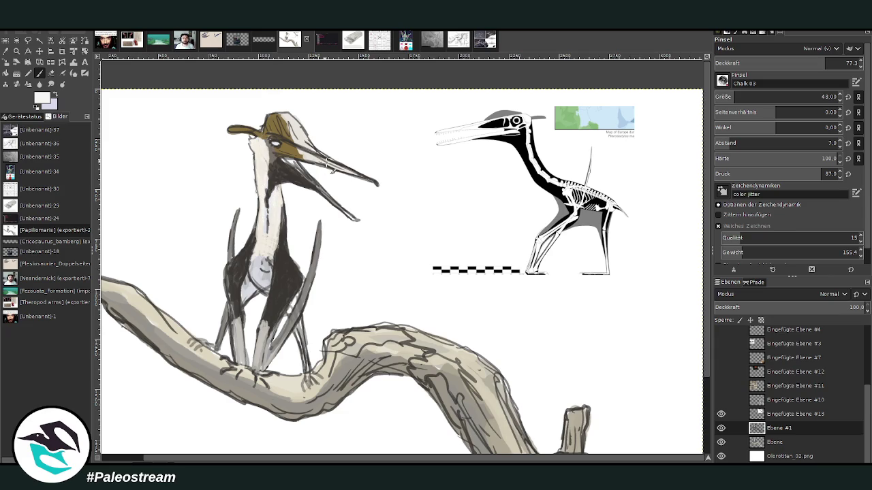
{"action": "mouse_move", "coordinate": [323, 159]}
{"action": "left_mouse_down"}
{"action": "mouse_move", "coordinate": [373, 187]}
{"action": "mouse_move", "coordinate": [351, 178]}
{"action": "left_mouse_up"}
{"action": "left_click_drag", "start_coordinate": [302, 156], "coordinate": [340, 170]}
{"action": "left_click_drag", "start_coordinate": [293, 139], "coordinate": [308, 159]}
{"action": "left_click_drag", "start_coordinate": [361, 178], "coordinate": [376, 186]}
{"action": "left_click_drag", "start_coordinate": [326, 161], "coordinate": [352, 173]}
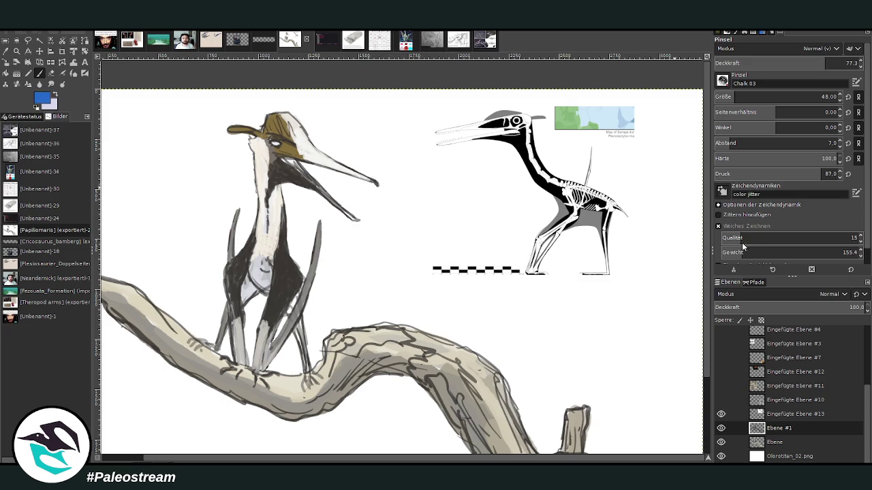
{"action": "key", "text": "shift+ctrl+j"}
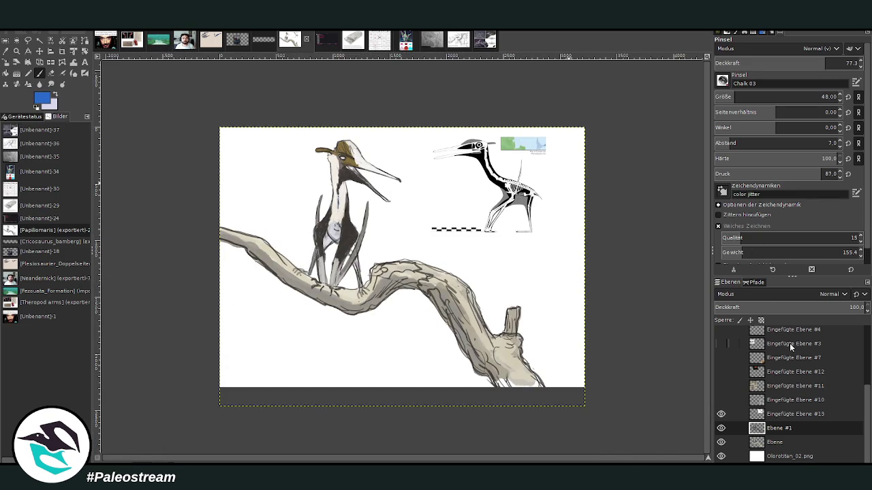
Fill the white bottom background layer with blue.
{"action": "left_click", "coordinate": [782, 456]}
{"action": "key", "text": "shift+b"}
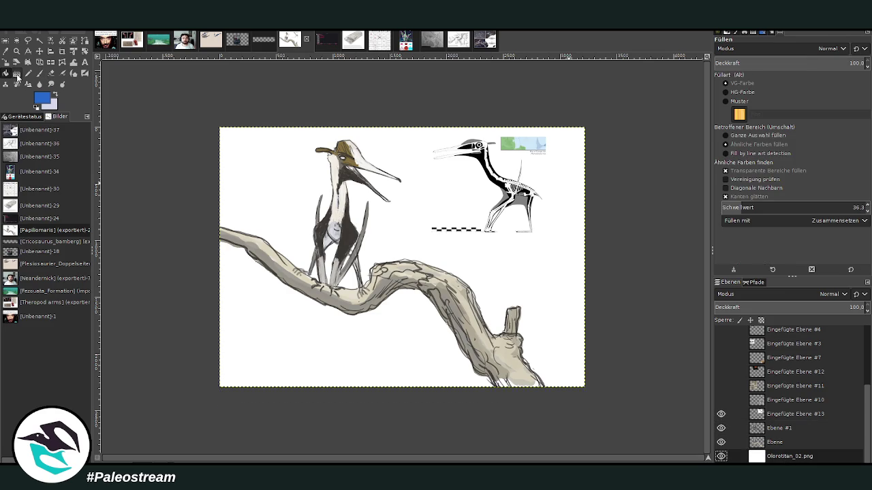
{"action": "left_click", "coordinate": [294, 303]}
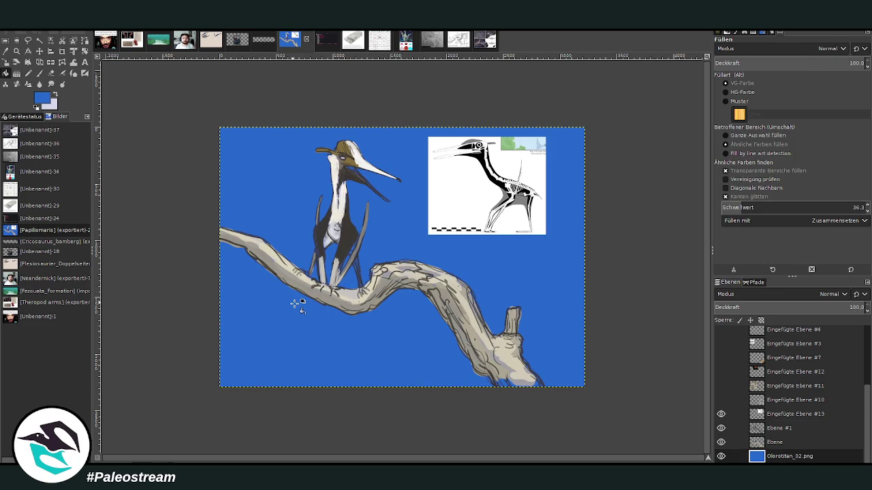
{"action": "left_click", "coordinate": [16, 51]}
{"action": "left_click_drag", "start_coordinate": [227, 99], "coordinate": [569, 390]}
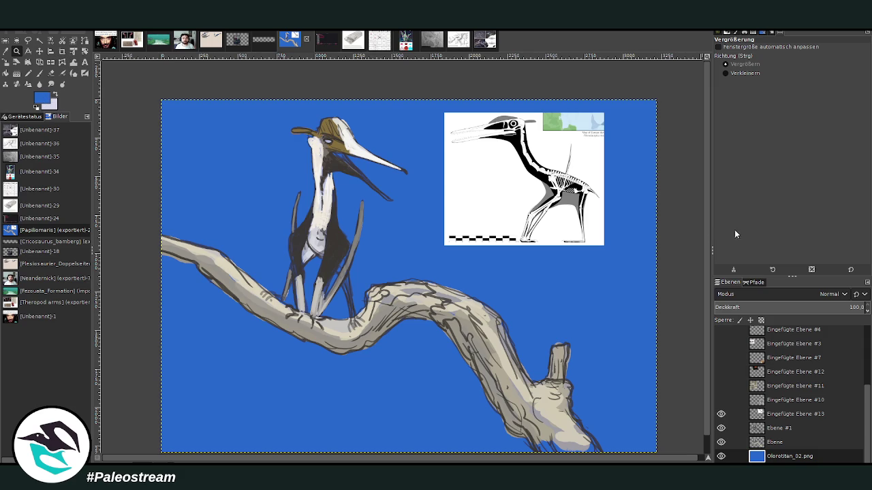
Apply a vertical gradient to the blue sky, then select the Ebene #1 layer.
{"action": "key", "text": "g"}
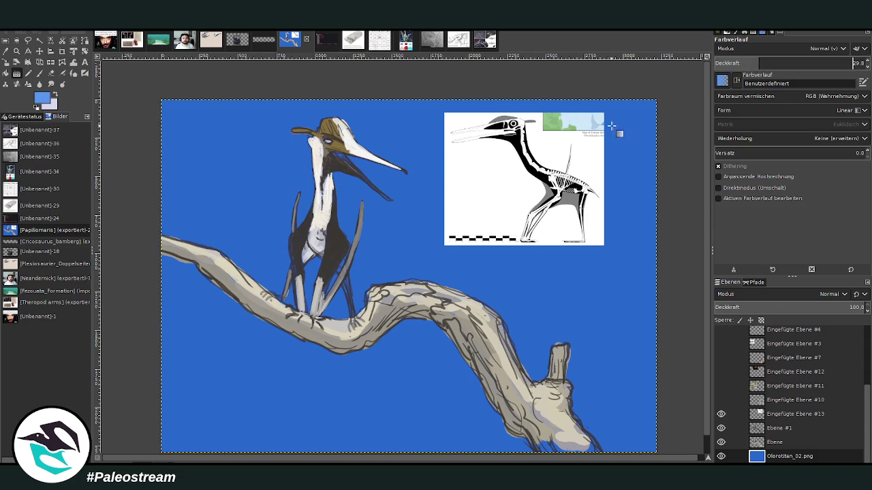
{"action": "left_click_drag", "start_coordinate": [388, 429], "coordinate": [390, 162]}
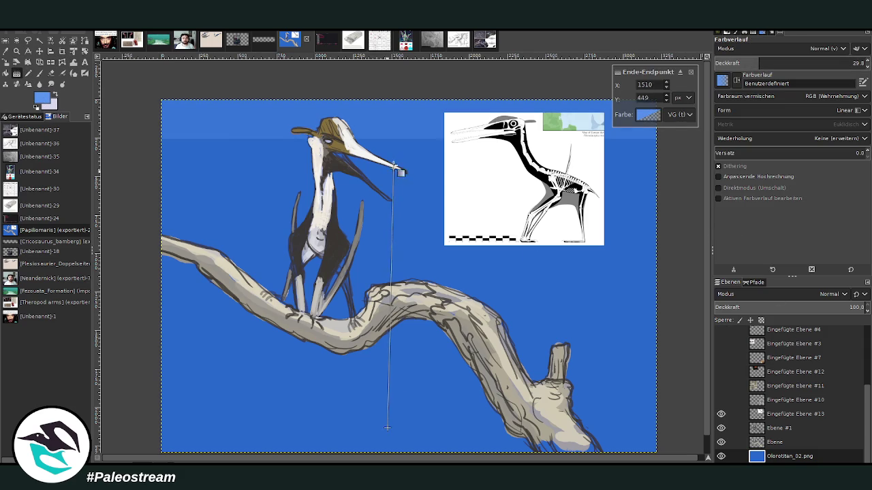
{"action": "key", "text": "Return"}
{"action": "mouse_move", "coordinate": [376, 429]}
{"action": "left_mouse_down"}
{"action": "mouse_move", "coordinate": [378, 245]}
{"action": "mouse_move", "coordinate": [385, 297]}
{"action": "left_mouse_up"}
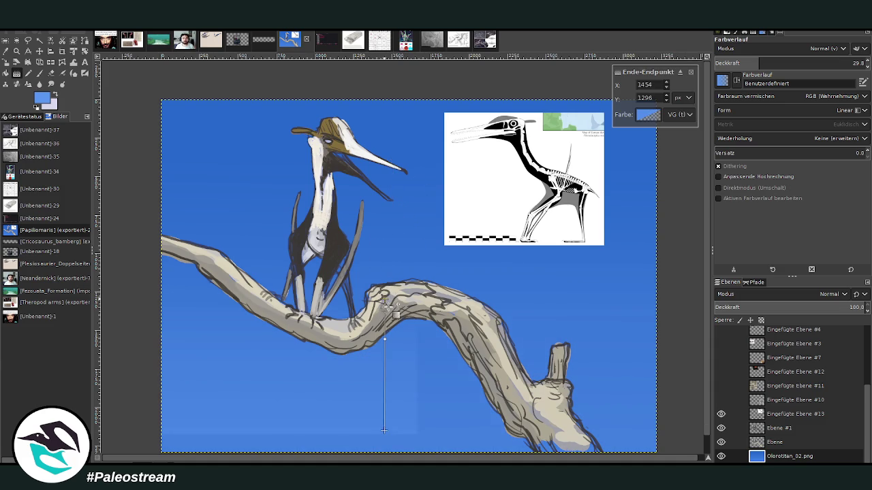
{"action": "key", "text": "Return"}
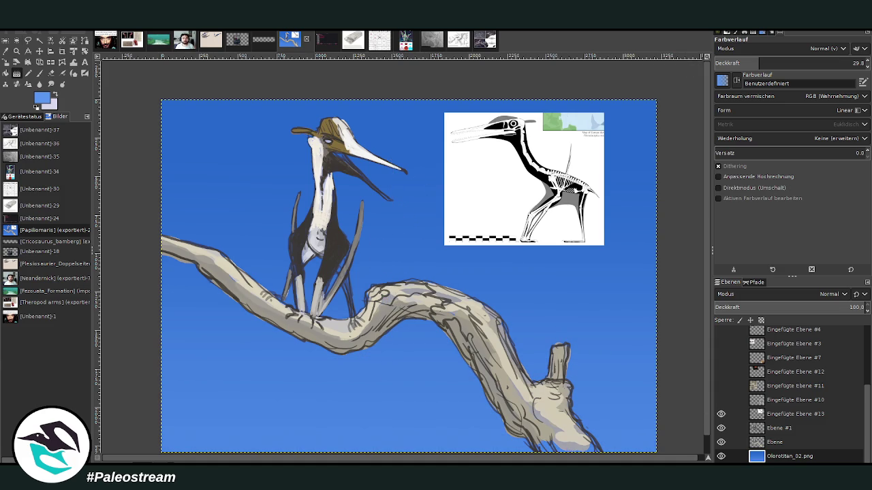
{"action": "left_click", "coordinate": [17, 51]}
{"action": "mouse_move", "coordinate": [174, 84]}
{"action": "left_mouse_down"}
{"action": "mouse_move", "coordinate": [529, 364]}
{"action": "mouse_move", "coordinate": [698, 399]}
{"action": "left_mouse_up"}
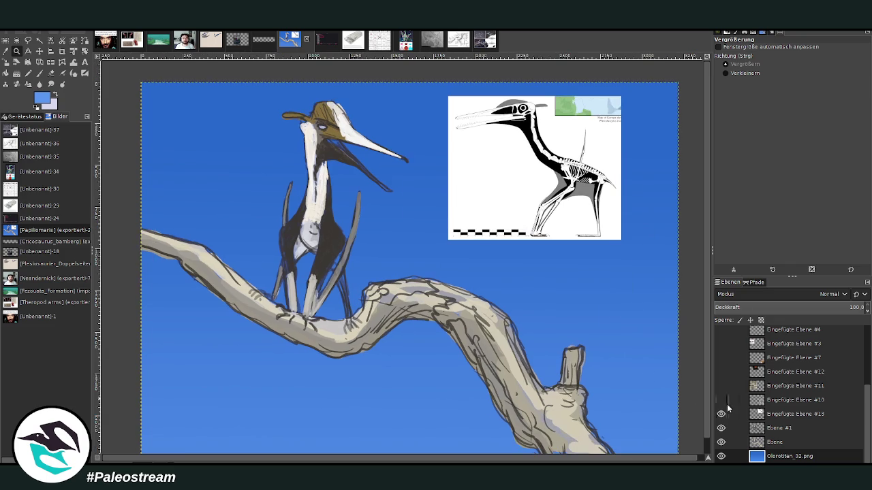
{"action": "left_click", "coordinate": [777, 426]}
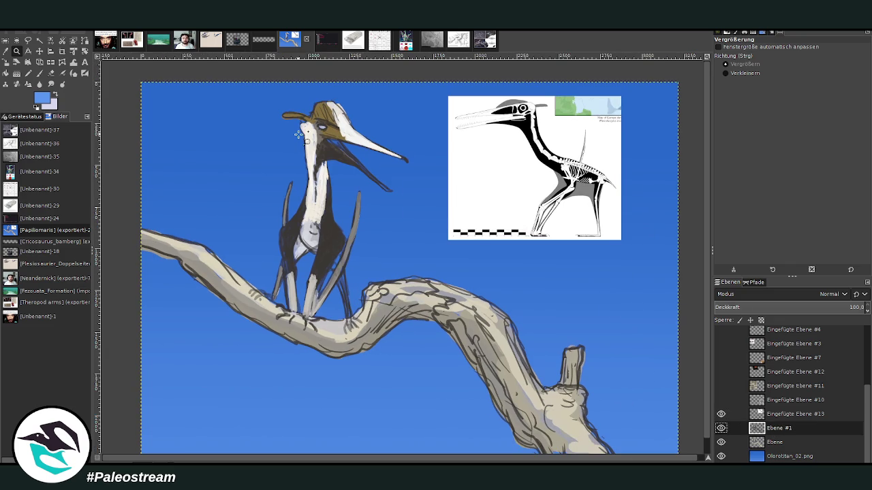
Swap colours, enlarge the brush, and add light hatching on the lower branch.
{"action": "key", "text": "x"}
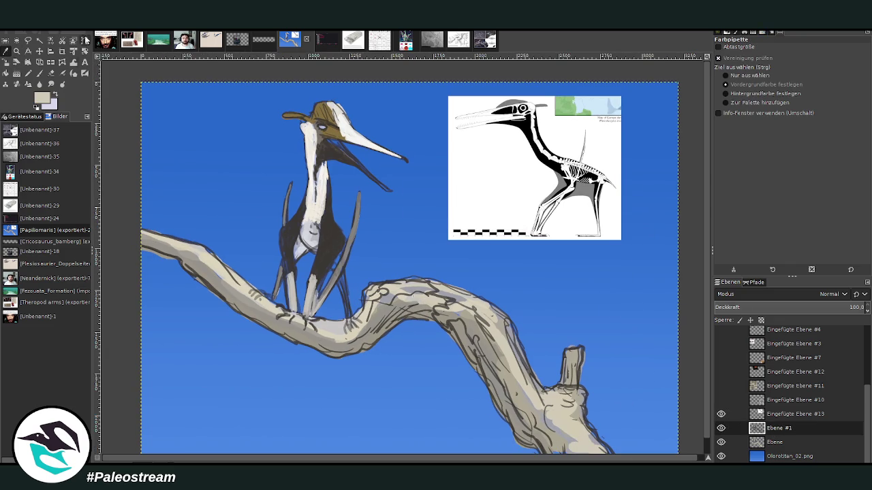
{"action": "left_click", "coordinate": [39, 73]}
{"action": "key", "text": "greater"}
{"action": "key", "text": "greater"}
{"action": "key", "text": "greater"}
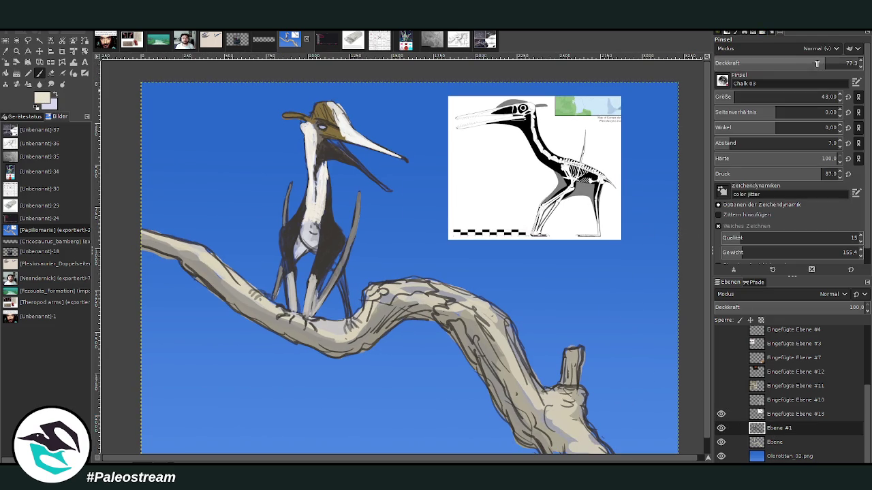
{"action": "key", "text": "bracketright"}
{"action": "key", "text": "bracketright"}
{"action": "key", "text": "bracketright"}
{"action": "key", "text": "bracketright"}
{"action": "key", "text": "bracketright"}
{"action": "key", "text": "bracketright"}
{"action": "mouse_move", "coordinate": [555, 422]}
{"action": "left_mouse_down"}
{"action": "mouse_move", "coordinate": [542, 404]}
{"action": "mouse_move", "coordinate": [559, 435]}
{"action": "mouse_move", "coordinate": [585, 455]}
{"action": "mouse_move", "coordinate": [608, 457]}
{"action": "left_mouse_up"}
{"action": "scroll", "coordinate": [627, 403], "scroll_direction": "down", "scroll_amount": 1}
{"action": "mouse_move", "coordinate": [591, 416]}
{"action": "left_mouse_down"}
{"action": "mouse_move", "coordinate": [616, 448]}
{"action": "mouse_move", "coordinate": [555, 370]}
{"action": "mouse_move", "coordinate": [553, 350]}
{"action": "mouse_move", "coordinate": [572, 364]}
{"action": "mouse_move", "coordinate": [579, 331]}
{"action": "left_mouse_up"}
Paint cream highlights along the branch's top edge, upper bend and broken stub.
{"action": "mouse_move", "coordinate": [559, 390]}
{"action": "left_mouse_down"}
{"action": "mouse_move", "coordinate": [534, 379]}
{"action": "mouse_move", "coordinate": [517, 347]}
{"action": "mouse_move", "coordinate": [523, 373]}
{"action": "mouse_move", "coordinate": [512, 315]}
{"action": "left_mouse_up"}
{"action": "mouse_move", "coordinate": [527, 361]}
{"action": "left_mouse_down"}
{"action": "mouse_move", "coordinate": [497, 311]}
{"action": "mouse_move", "coordinate": [504, 299]}
{"action": "left_mouse_up"}
{"action": "mouse_move", "coordinate": [460, 278]}
{"action": "left_mouse_down"}
{"action": "mouse_move", "coordinate": [399, 264]}
{"action": "mouse_move", "coordinate": [371, 269]}
{"action": "mouse_move", "coordinate": [477, 287]}
{"action": "left_mouse_up"}
{"action": "mouse_move", "coordinate": [235, 264]}
{"action": "left_mouse_down"}
{"action": "mouse_move", "coordinate": [204, 238]}
{"action": "mouse_move", "coordinate": [145, 218]}
{"action": "left_mouse_up"}
{"action": "mouse_move", "coordinate": [388, 282]}
{"action": "left_mouse_down"}
{"action": "mouse_move", "coordinate": [381, 276]}
{"action": "mouse_move", "coordinate": [443, 279]}
{"action": "left_mouse_up"}
{"action": "left_click_drag", "start_coordinate": [494, 303], "coordinate": [507, 327]}
{"action": "left_click_drag", "start_coordinate": [568, 416], "coordinate": [602, 450]}
{"action": "left_click_drag", "start_coordinate": [583, 405], "coordinate": [576, 375]}
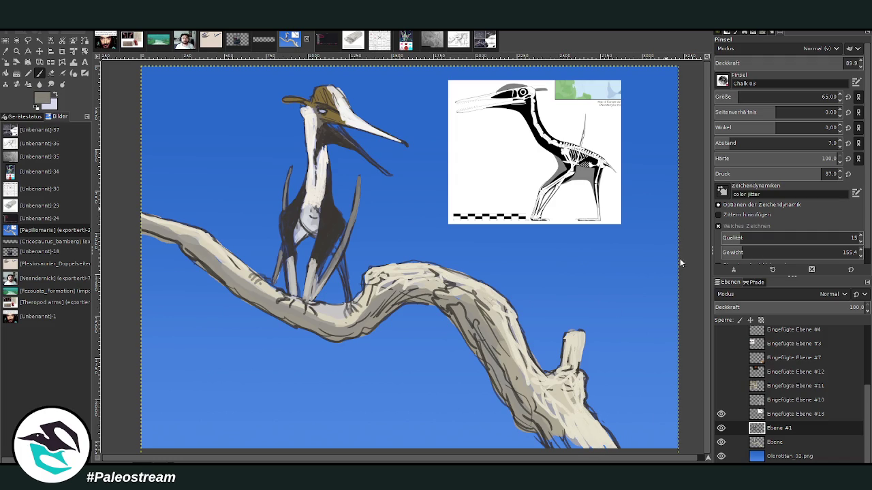
With a size-135 brush at about half opacity, shade the lower branch with darker strokes.
{"action": "left_click", "coordinate": [754, 94]}
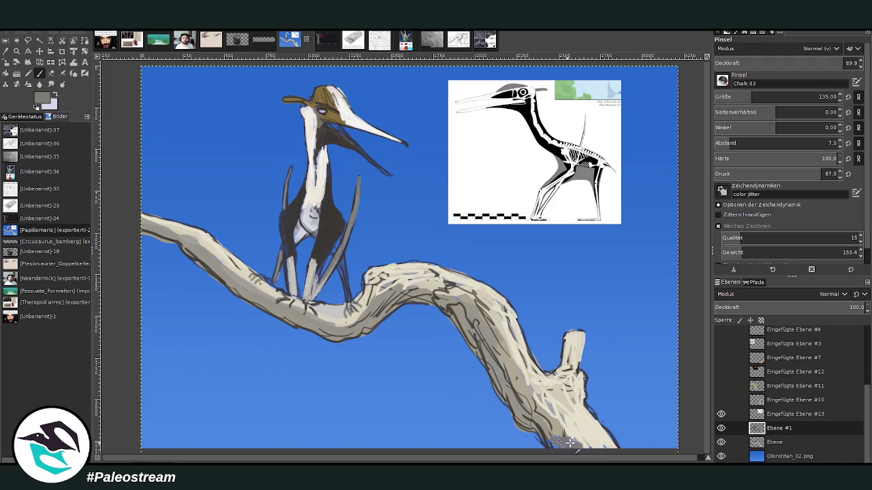
{"action": "left_click_drag", "start_coordinate": [559, 442], "coordinate": [522, 384]}
{"action": "left_click", "coordinate": [788, 62]}
{"action": "mouse_move", "coordinate": [579, 427]}
{"action": "left_mouse_down"}
{"action": "mouse_move", "coordinate": [515, 378]}
{"action": "mouse_move", "coordinate": [488, 323]}
{"action": "left_mouse_up"}
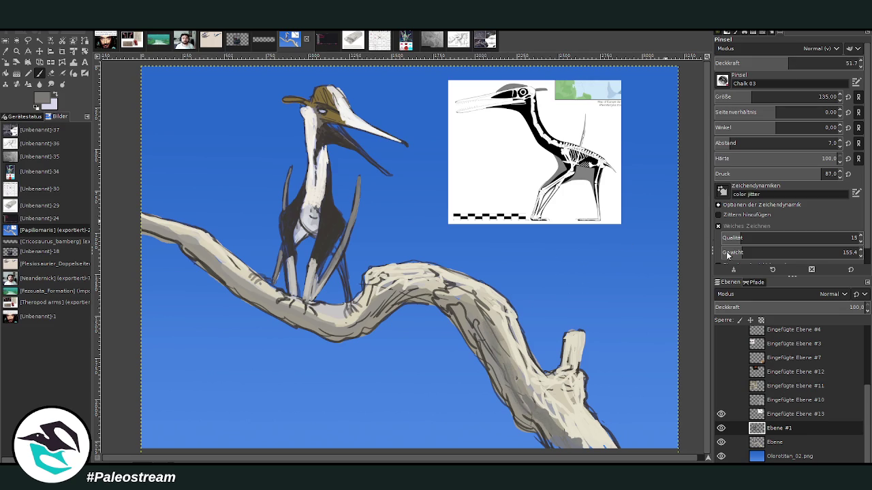
{"action": "mouse_move", "coordinate": [590, 374]}
{"action": "left_mouse_down"}
{"action": "mouse_move", "coordinate": [516, 383]}
{"action": "mouse_move", "coordinate": [487, 326]}
{"action": "mouse_move", "coordinate": [435, 290]}
{"action": "mouse_move", "coordinate": [378, 325]}
{"action": "mouse_move", "coordinate": [329, 338]}
{"action": "mouse_move", "coordinate": [146, 225]}
{"action": "left_mouse_up"}
{"action": "left_click", "coordinate": [812, 63]}
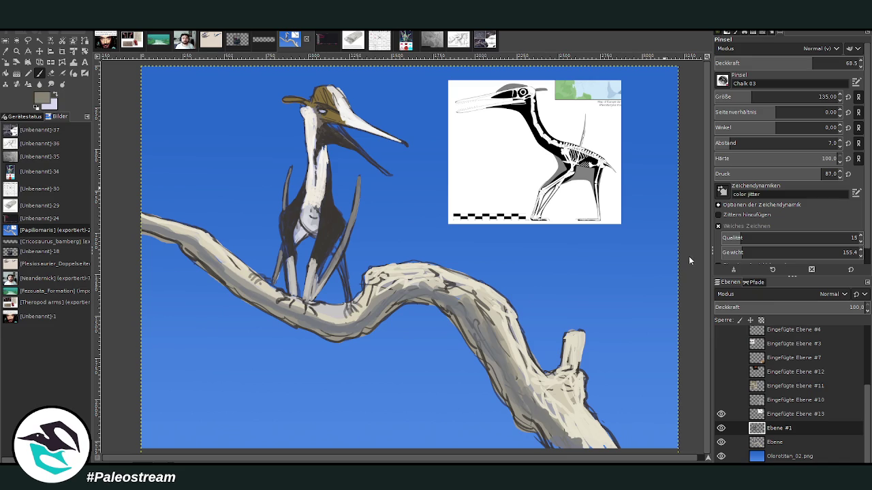
With the brush at opacity 77.3 and size 99, paint light beige highlights along the branch underside.
{"action": "mouse_move", "coordinate": [551, 443]}
{"action": "left_mouse_down"}
{"action": "mouse_move", "coordinate": [542, 429]}
{"action": "mouse_move", "coordinate": [549, 439]}
{"action": "left_mouse_up"}
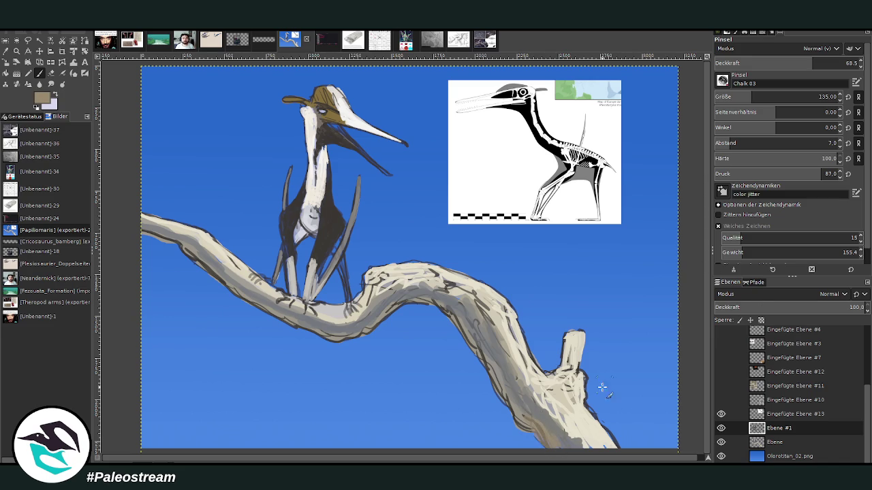
{"action": "left_click_drag", "start_coordinate": [748, 66], "coordinate": [763, 66]}
{"action": "left_click", "coordinate": [739, 94]}
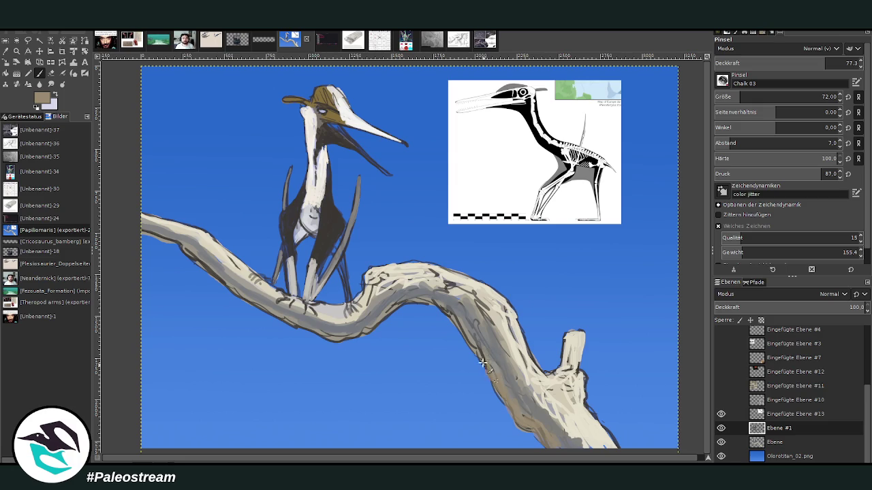
{"action": "left_click_drag", "start_coordinate": [743, 97], "coordinate": [747, 97]}
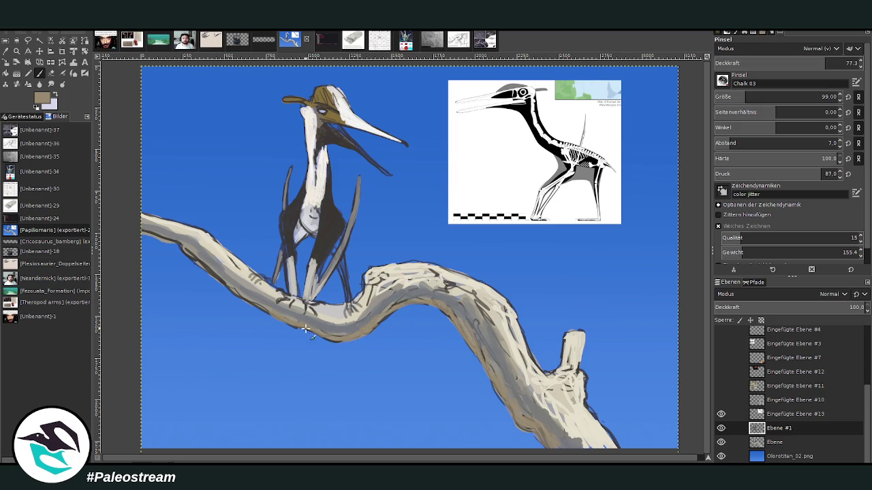
{"action": "mouse_move", "coordinate": [342, 338]}
{"action": "left_mouse_down"}
{"action": "mouse_move", "coordinate": [392, 317]}
{"action": "mouse_move", "coordinate": [337, 340]}
{"action": "mouse_move", "coordinate": [279, 319]}
{"action": "mouse_move", "coordinate": [216, 277]}
{"action": "left_mouse_up"}
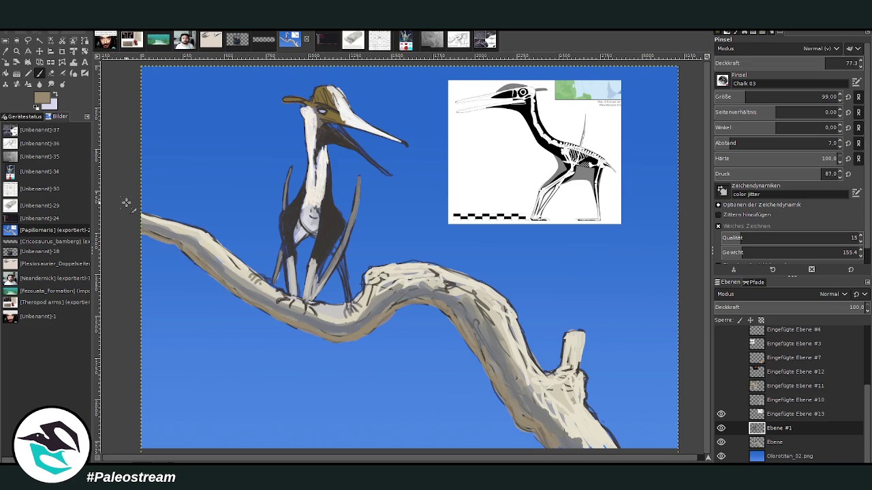
{"action": "mouse_move", "coordinate": [513, 412]}
{"action": "left_mouse_down"}
{"action": "mouse_move", "coordinate": [550, 449]}
{"action": "mouse_move", "coordinate": [510, 416]}
{"action": "mouse_move", "coordinate": [474, 345]}
{"action": "mouse_move", "coordinate": [441, 312]}
{"action": "mouse_move", "coordinate": [412, 306]}
{"action": "mouse_move", "coordinate": [374, 327]}
{"action": "mouse_move", "coordinate": [310, 333]}
{"action": "mouse_move", "coordinate": [143, 231]}
{"action": "left_mouse_up"}
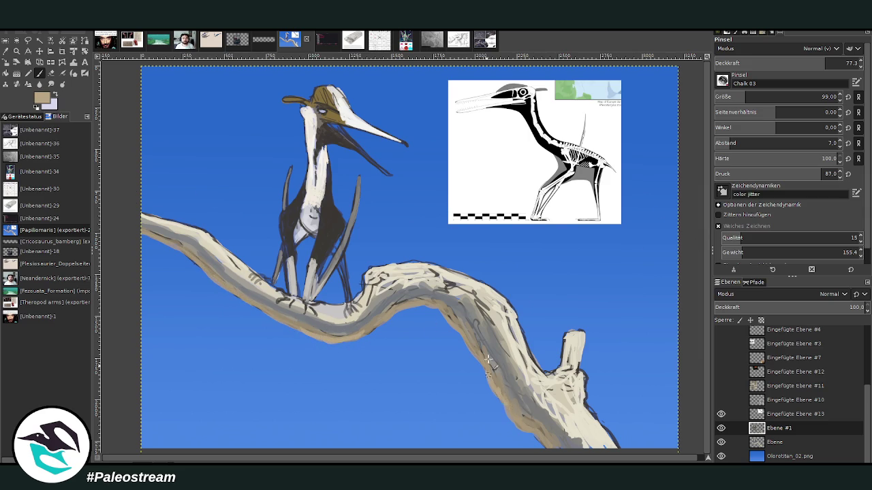
Add tan to the branch edge, shade the broken stub grey-brown, and mark dark strokes by the feet.
{"action": "left_click_drag", "start_coordinate": [538, 438], "coordinate": [485, 368]}
{"action": "left_click", "coordinate": [580, 206], "text": "ctrl"}
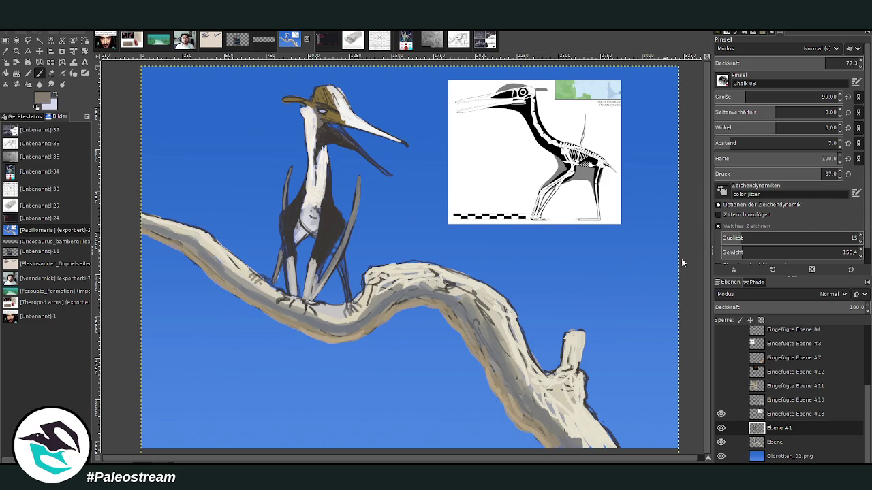
{"action": "mouse_move", "coordinate": [585, 363]}
{"action": "left_mouse_down"}
{"action": "mouse_move", "coordinate": [557, 368]}
{"action": "mouse_move", "coordinate": [563, 331]}
{"action": "mouse_move", "coordinate": [601, 422]}
{"action": "left_mouse_up"}
{"action": "key", "text": "x"}
{"action": "key", "text": "x"}
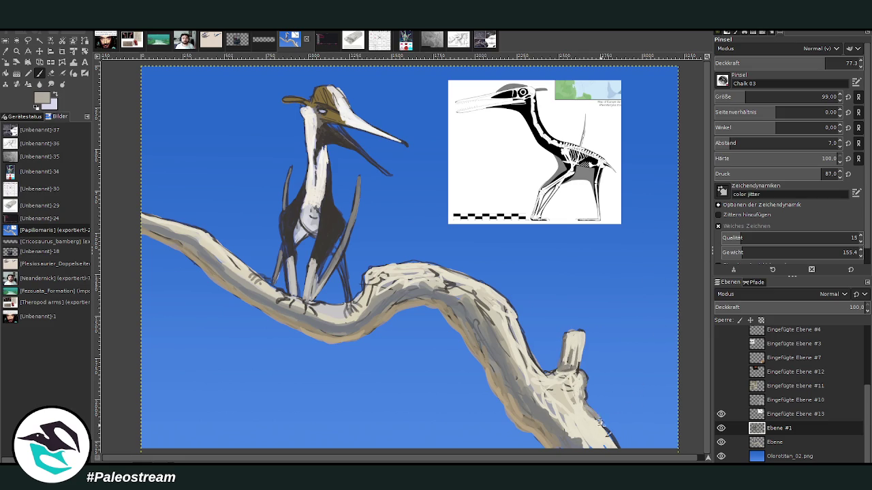
{"action": "mouse_move", "coordinate": [562, 400]}
{"action": "left_mouse_down"}
{"action": "mouse_move", "coordinate": [550, 376]}
{"action": "mouse_move", "coordinate": [555, 384]}
{"action": "mouse_move", "coordinate": [535, 378]}
{"action": "mouse_move", "coordinate": [500, 299]}
{"action": "mouse_move", "coordinate": [466, 272]}
{"action": "mouse_move", "coordinate": [419, 262]}
{"action": "mouse_move", "coordinate": [361, 285]}
{"action": "mouse_move", "coordinate": [455, 286]}
{"action": "mouse_move", "coordinate": [484, 310]}
{"action": "mouse_move", "coordinate": [500, 344]}
{"action": "mouse_move", "coordinate": [440, 291]}
{"action": "left_mouse_up"}
{"action": "mouse_move", "coordinate": [311, 317]}
{"action": "left_mouse_down"}
{"action": "mouse_move", "coordinate": [332, 320]}
{"action": "mouse_move", "coordinate": [321, 305]}
{"action": "mouse_move", "coordinate": [270, 283]}
{"action": "left_mouse_up"}
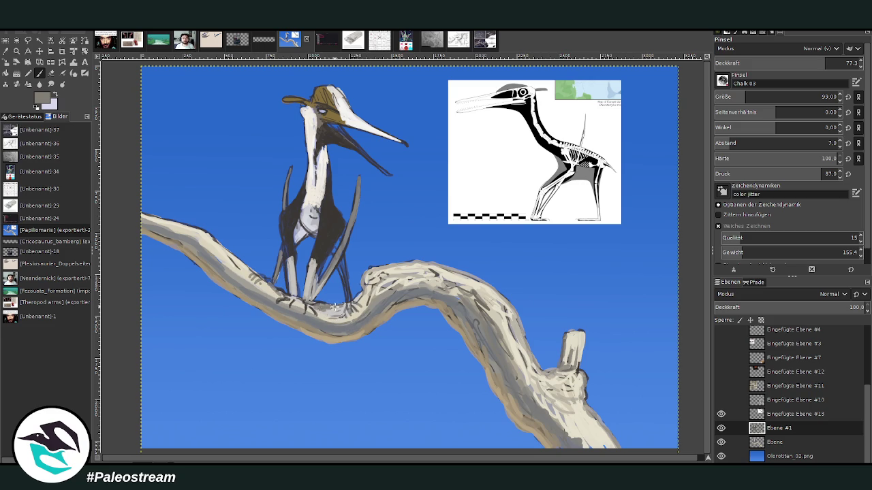
{"action": "left_click", "coordinate": [16, 52]}
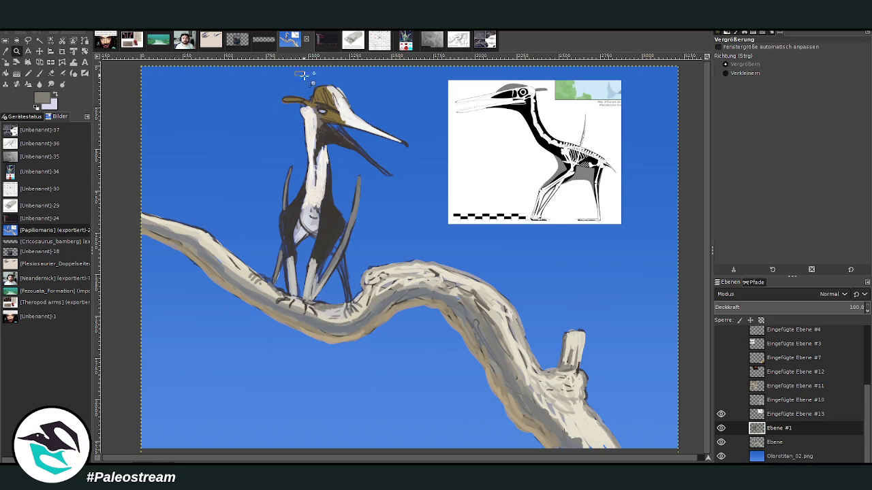
Zoom in on the pterosaur, merge Ebene #1 down, and sample dark brown from its body.
{"action": "left_click_drag", "start_coordinate": [294, 73], "coordinate": [436, 324]}
{"action": "left_click", "coordinate": [51, 73]}
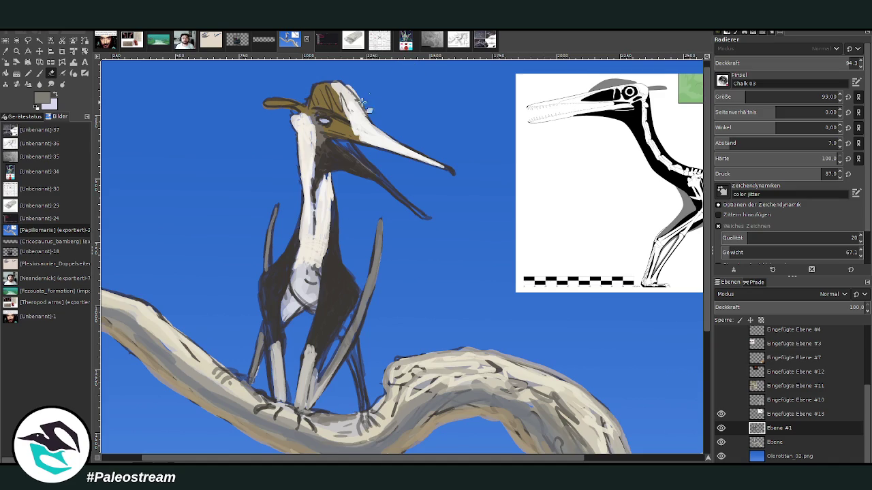
{"action": "key", "text": "z"}
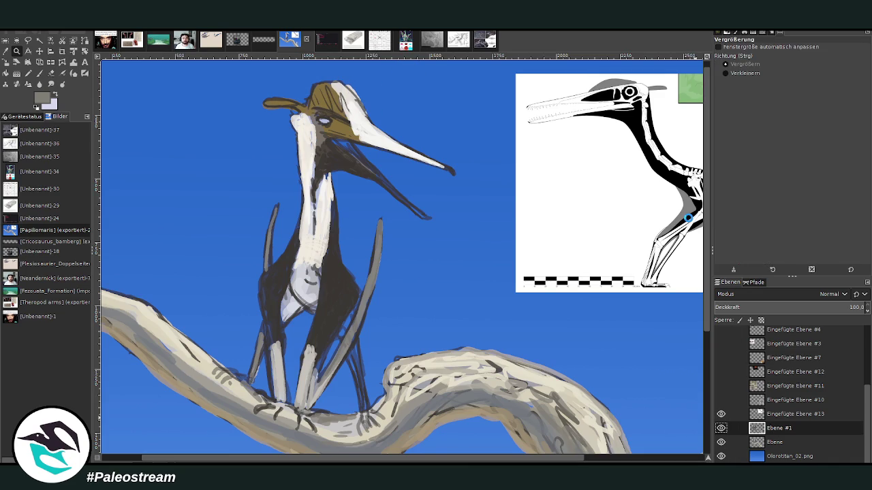
{"action": "key", "text": "Delete"}
{"action": "key", "text": "shift+e"}
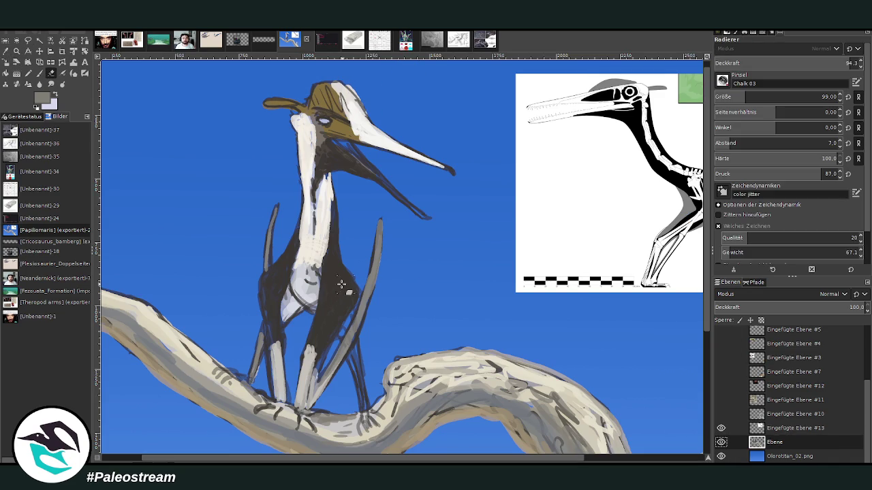
{"action": "left_click", "coordinate": [15, 53]}
{"action": "left_click", "coordinate": [348, 283]}
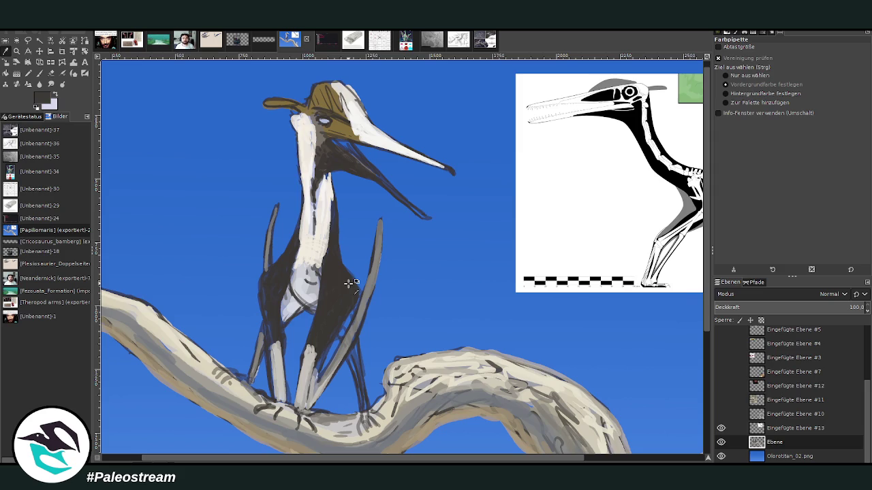
{"action": "left_click", "coordinate": [686, 278]}
{"action": "left_click", "coordinate": [39, 73]}
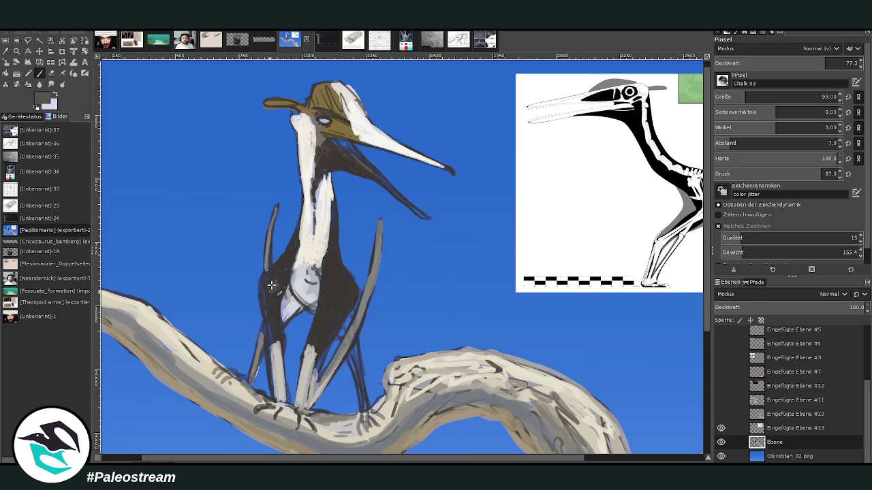
At 53.6 opacity with a smaller brush, darken the wing membrane, chest, neck and throat.
{"action": "left_click", "coordinate": [791, 63]}
{"action": "left_click", "coordinate": [739, 97]}
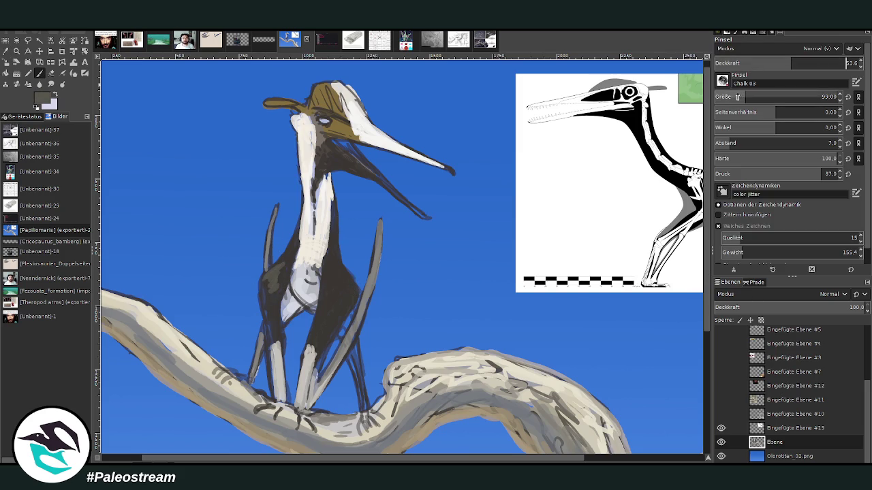
{"action": "mouse_move", "coordinate": [285, 276]}
{"action": "left_mouse_down"}
{"action": "mouse_move", "coordinate": [272, 320]}
{"action": "mouse_move", "coordinate": [273, 273]}
{"action": "mouse_move", "coordinate": [295, 248]}
{"action": "left_mouse_up"}
{"action": "mouse_move", "coordinate": [357, 267]}
{"action": "left_mouse_down"}
{"action": "mouse_move", "coordinate": [338, 286]}
{"action": "mouse_move", "coordinate": [333, 314]}
{"action": "mouse_move", "coordinate": [344, 273]}
{"action": "mouse_move", "coordinate": [338, 246]}
{"action": "mouse_move", "coordinate": [348, 276]}
{"action": "mouse_move", "coordinate": [341, 302]}
{"action": "mouse_move", "coordinate": [319, 299]}
{"action": "left_mouse_up"}
{"action": "mouse_move", "coordinate": [332, 243]}
{"action": "left_mouse_down"}
{"action": "mouse_move", "coordinate": [334, 209]}
{"action": "mouse_move", "coordinate": [317, 188]}
{"action": "left_mouse_up"}
{"action": "left_click_drag", "start_coordinate": [275, 303], "coordinate": [280, 244]}
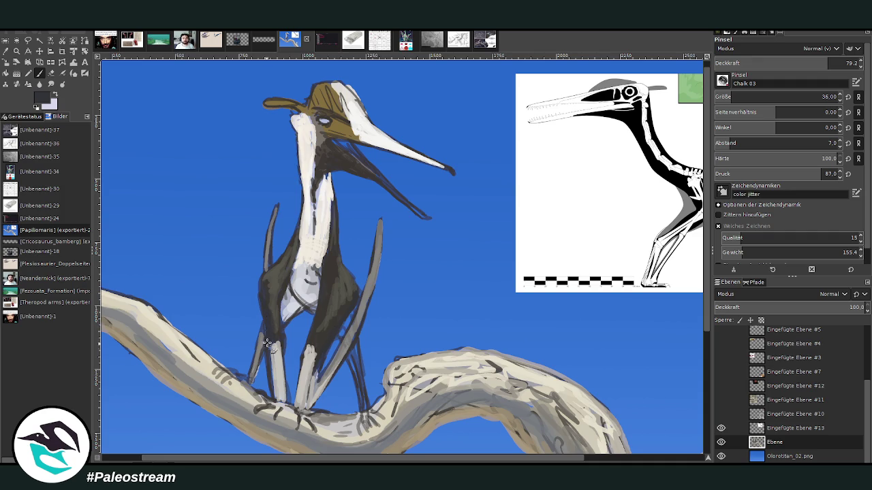
{"action": "left_click_drag", "start_coordinate": [330, 165], "coordinate": [358, 167]}
{"action": "left_click_drag", "start_coordinate": [341, 145], "coordinate": [320, 146]}
Sample light cream from the neck and highlight the front of the neck.
{"action": "key", "text": "o"}
{"action": "left_click", "coordinate": [315, 152]}
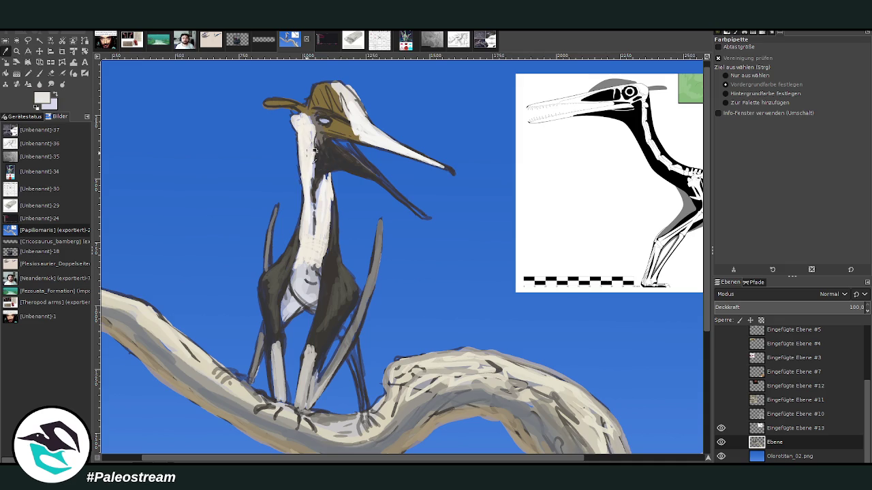
{"action": "key", "text": "p"}
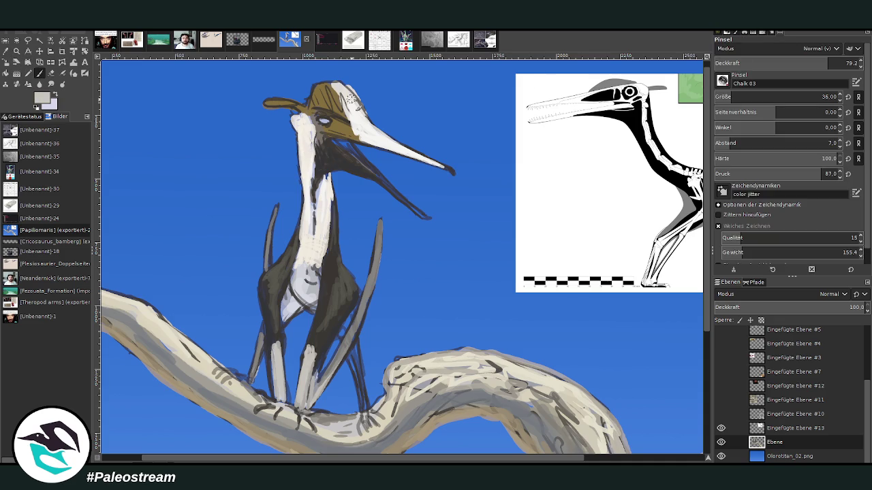
{"action": "mouse_move", "coordinate": [303, 211]}
{"action": "left_mouse_down"}
{"action": "mouse_move", "coordinate": [298, 106]}
{"action": "mouse_move", "coordinate": [265, 98]}
{"action": "left_mouse_up"}
{"action": "left_click", "coordinate": [51, 73]}
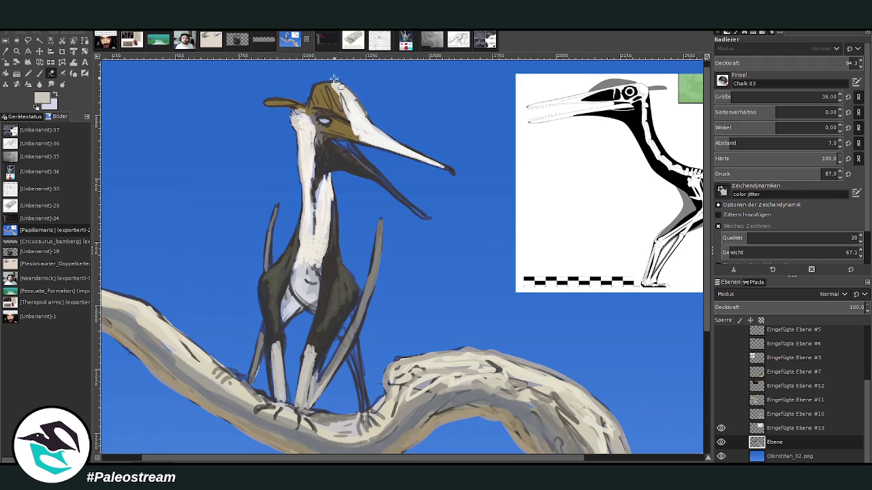
Sample the crest's light colour and set the brush to size 59, opacity 59.3.
{"action": "key", "text": "o"}
{"action": "left_click", "coordinate": [376, 136]}
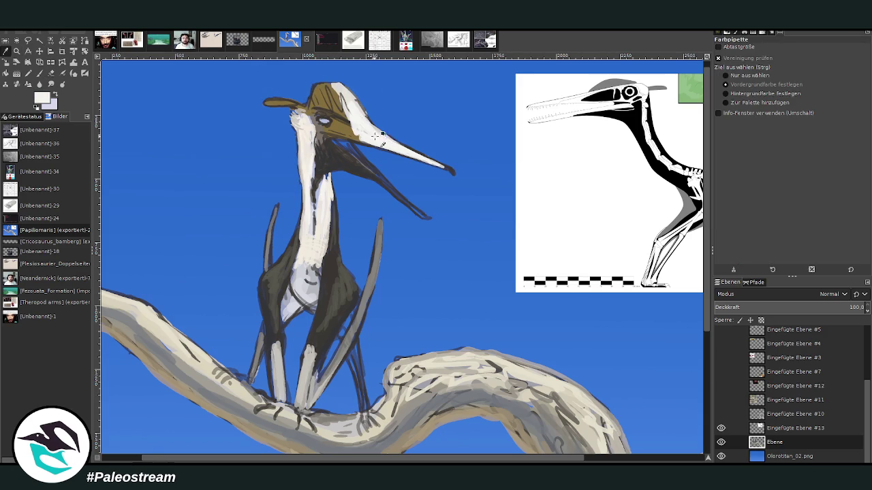
{"action": "key", "text": "p"}
{"action": "left_click_drag", "start_coordinate": [733, 97], "coordinate": [740, 97]}
{"action": "left_click_drag", "start_coordinate": [845, 63], "coordinate": [799, 63]}
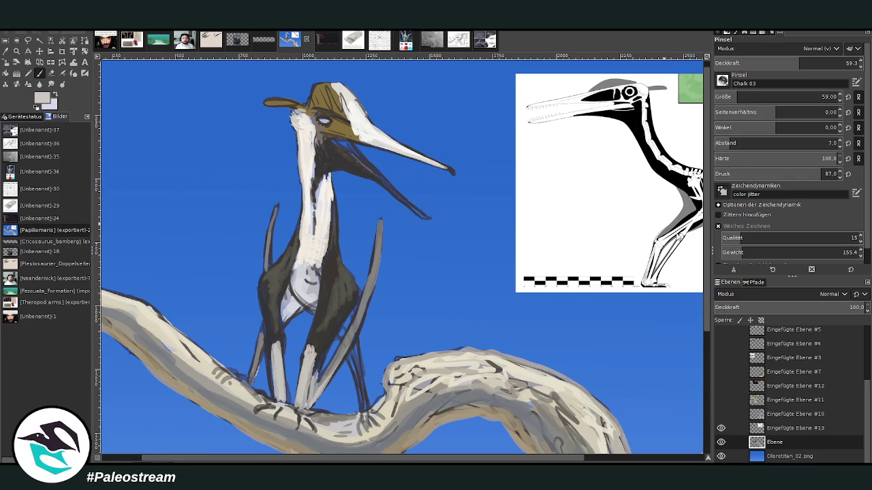
Highlight the lower and upper beak edges, then lighten around the eye with tan.
{"action": "left_click_drag", "start_coordinate": [422, 216], "coordinate": [373, 175]}
{"action": "left_click_drag", "start_coordinate": [409, 200], "coordinate": [326, 135]}
{"action": "left_click_drag", "start_coordinate": [381, 149], "coordinate": [338, 138]}
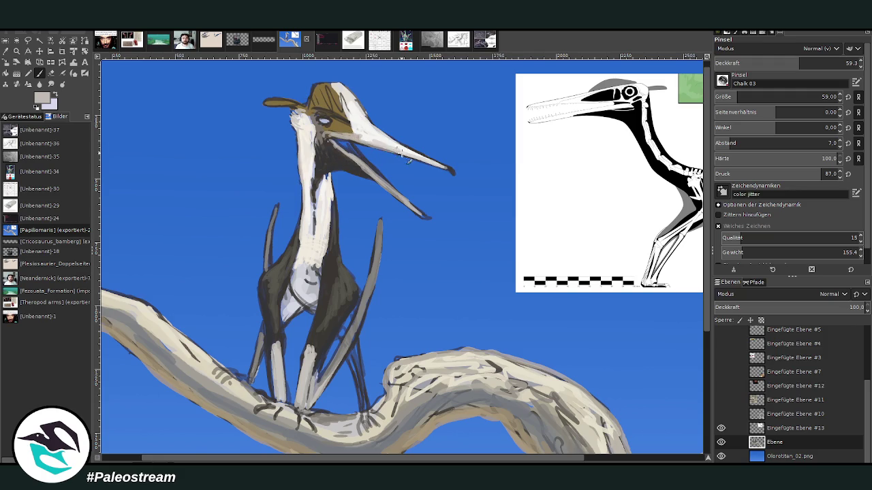
{"action": "left_click_drag", "start_coordinate": [439, 165], "coordinate": [344, 123]}
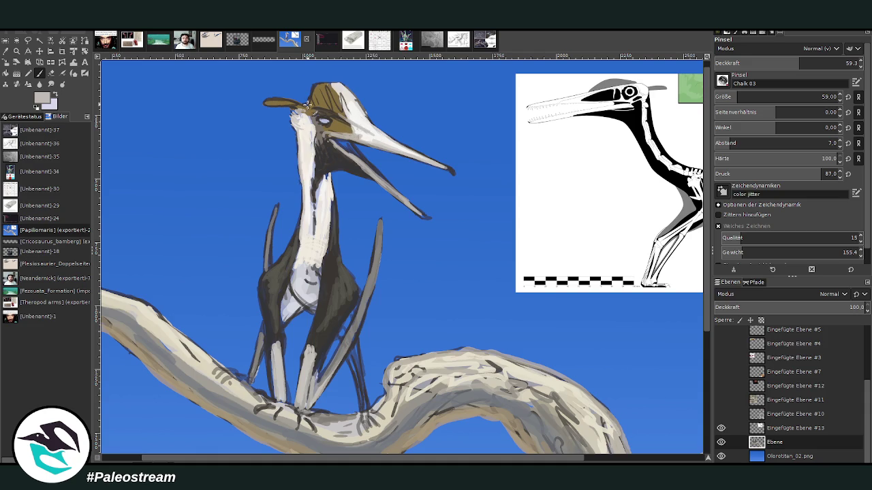
{"action": "left_click", "coordinate": [690, 255], "text": "ctrl"}
{"action": "mouse_move", "coordinate": [329, 122]}
{"action": "left_mouse_down"}
{"action": "mouse_move", "coordinate": [284, 101]}
{"action": "mouse_move", "coordinate": [334, 87]}
{"action": "left_mouse_up"}
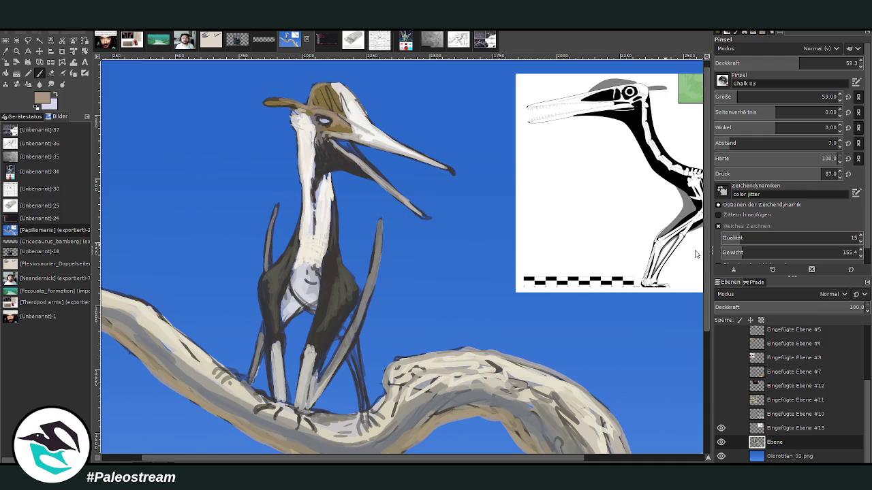